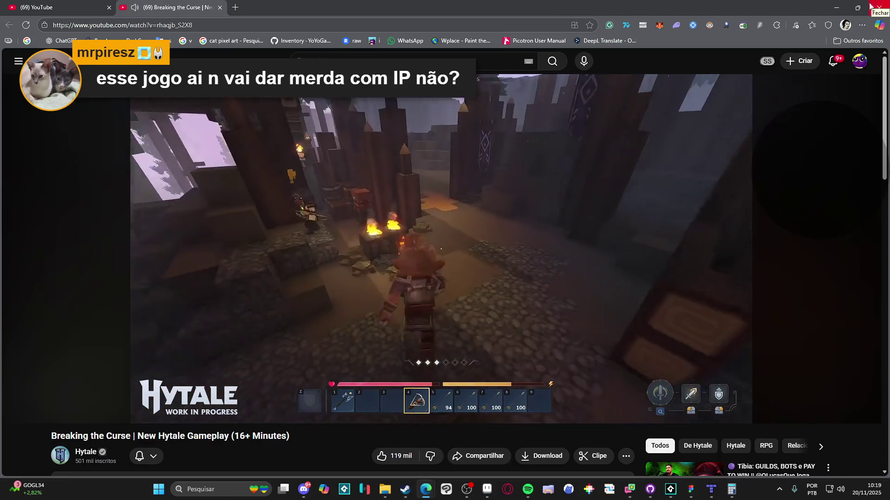
# Step: Pause and resume the Hytale gameplay video a couple of times while watching
pyautogui.click(465, 226)
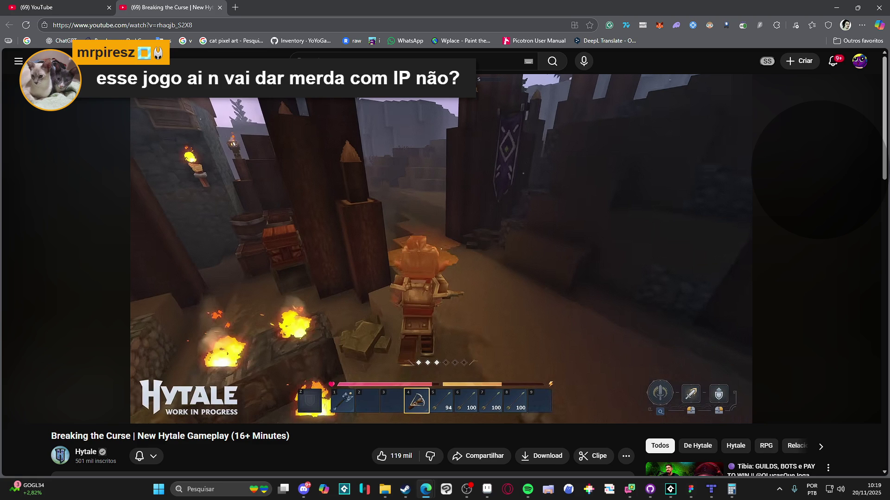
pyautogui.click(492, 302)
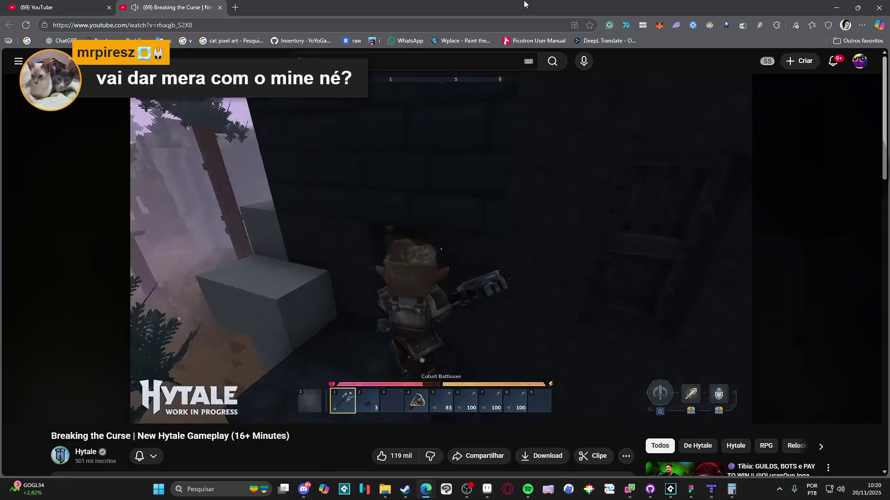
pyautogui.click(531, 224)
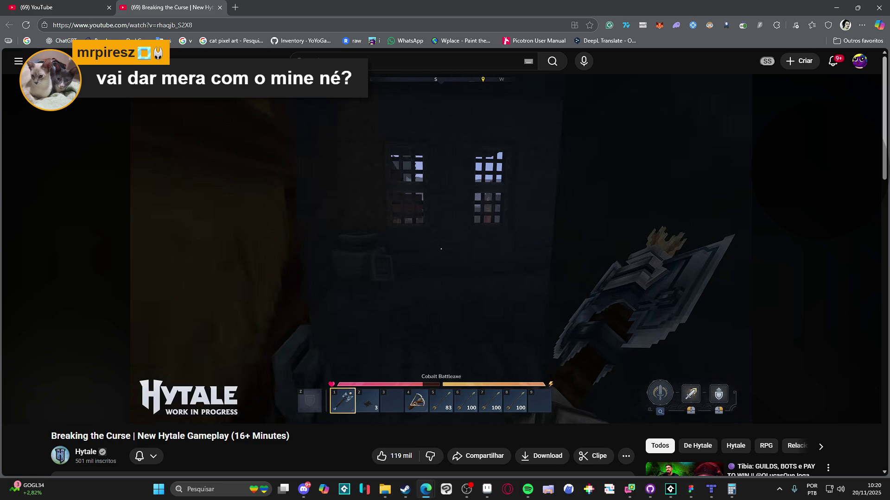
pyautogui.click(496, 282)
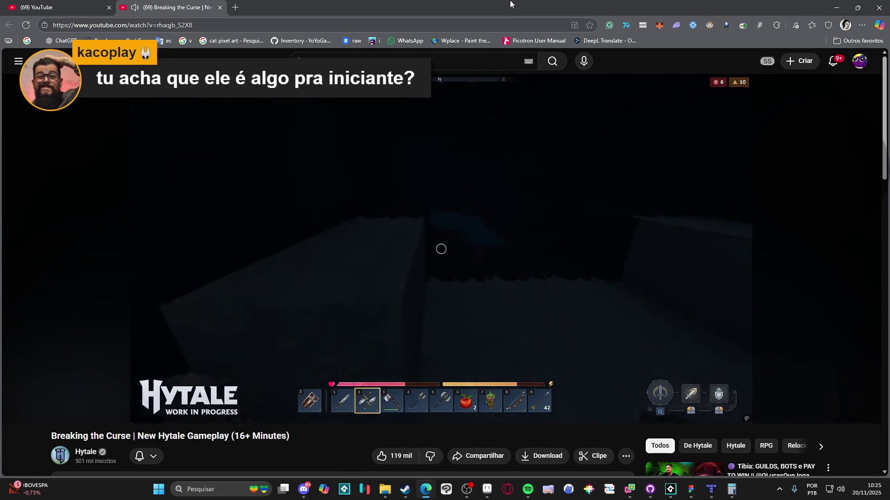
# Step: Like the Hytale gameplay video
pyautogui.click(397, 463)
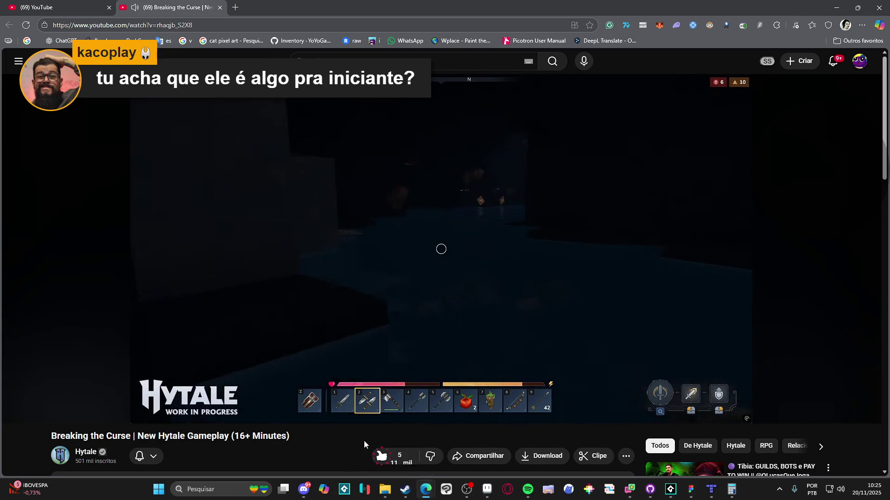
pyautogui.scroll(-2, 334, 427)
pyautogui.scroll(2, 333, 427)
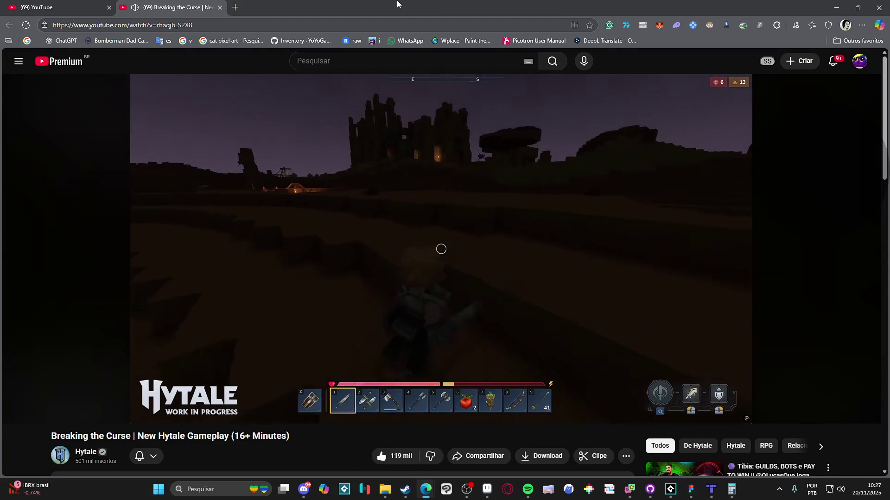
# Step: Pause the video, close its tab and minimize the browser to reveal GameMaker
pyautogui.moveTo(433, 149)
pyautogui.click(326, 166)
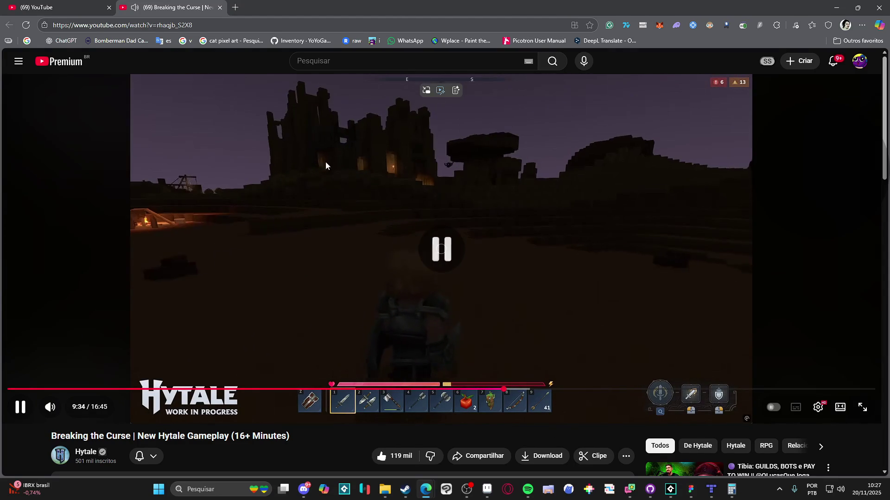
pyautogui.click(220, 7)
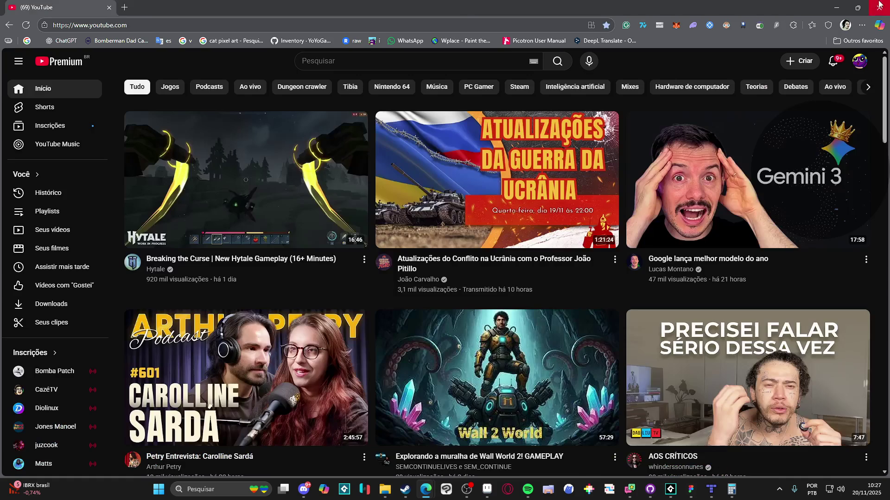
pyautogui.click(879, 7)
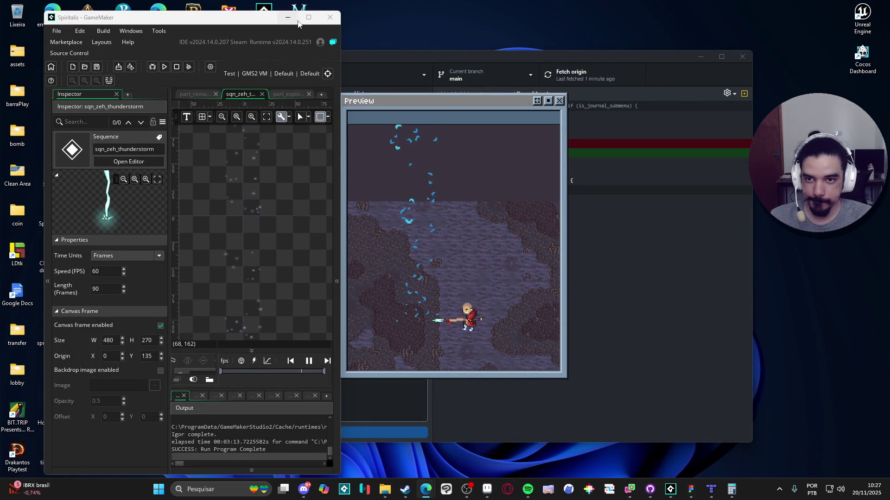
# Step: Maximize GameMaker and show the Assets browser beside the sqn_zeh_thunderstorm sequence
pyautogui.click(309, 17)
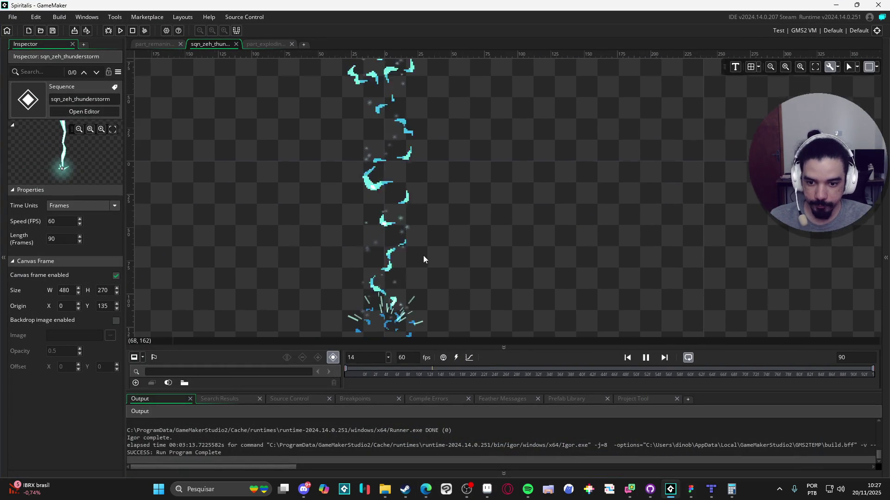
pyautogui.click(885, 257)
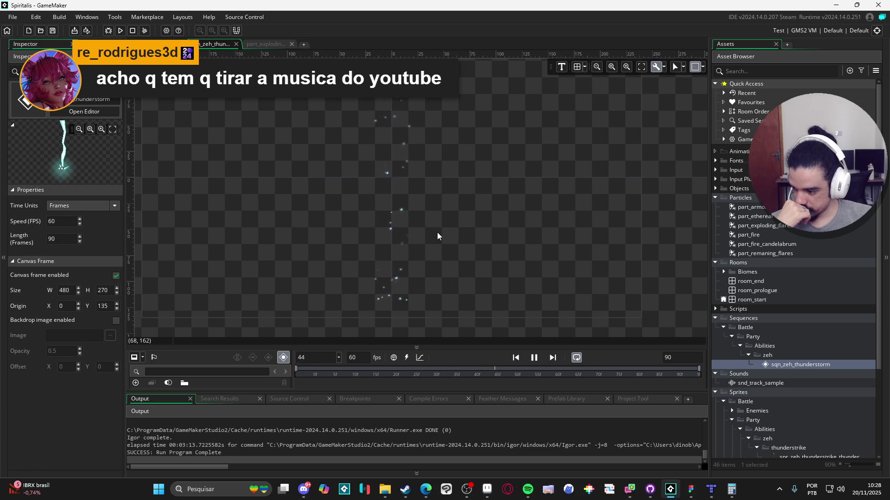
pyautogui.moveTo(532, 494)
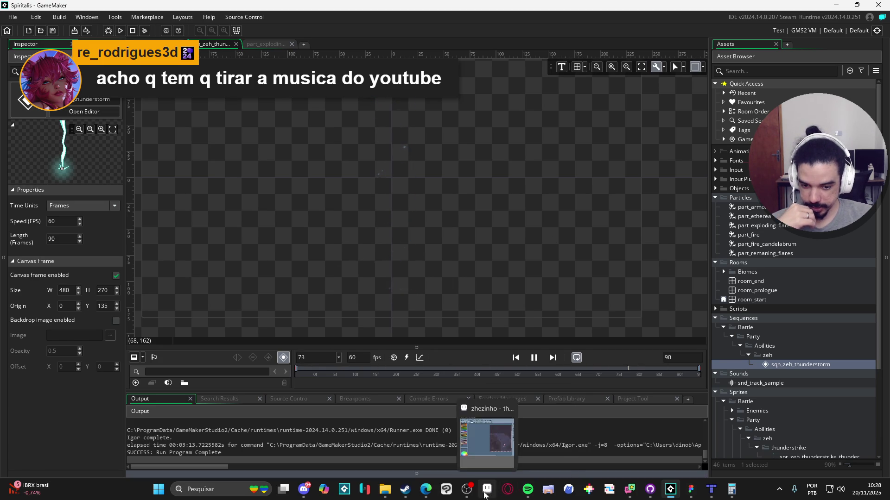
pyautogui.click(467, 489)
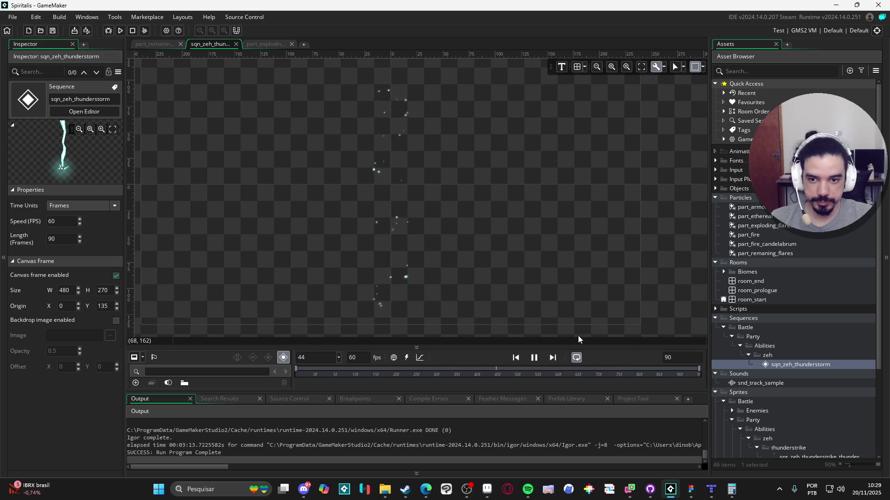
# Step: In Aseprite, move the thunder strike preview to the right, clear of the canvas, then return to GameMaker
pyautogui.click(487, 489)
pyautogui.hotkey('alt', 'Tab')
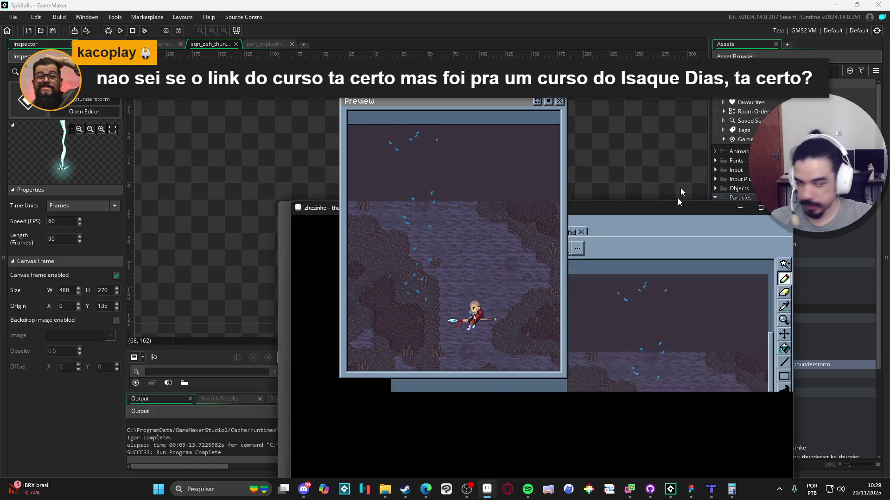
pyautogui.moveTo(497, 103); pyautogui.dragTo(748, 97)
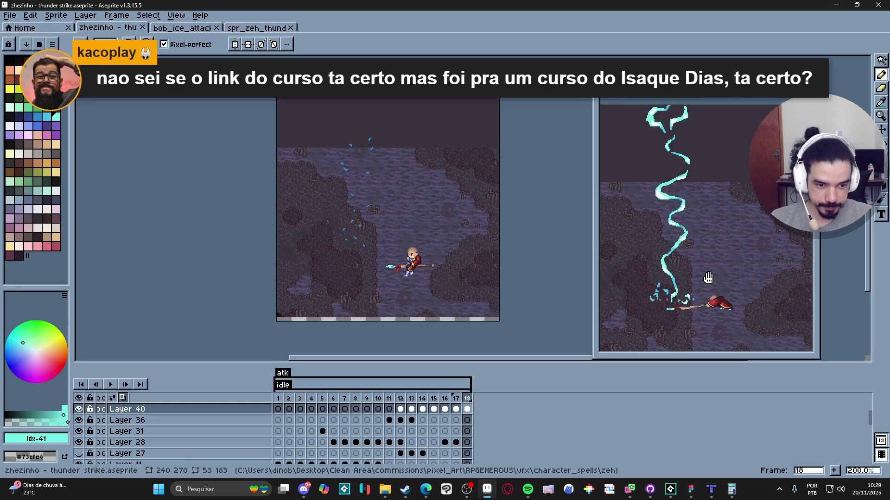
pyautogui.moveTo(711, 489)
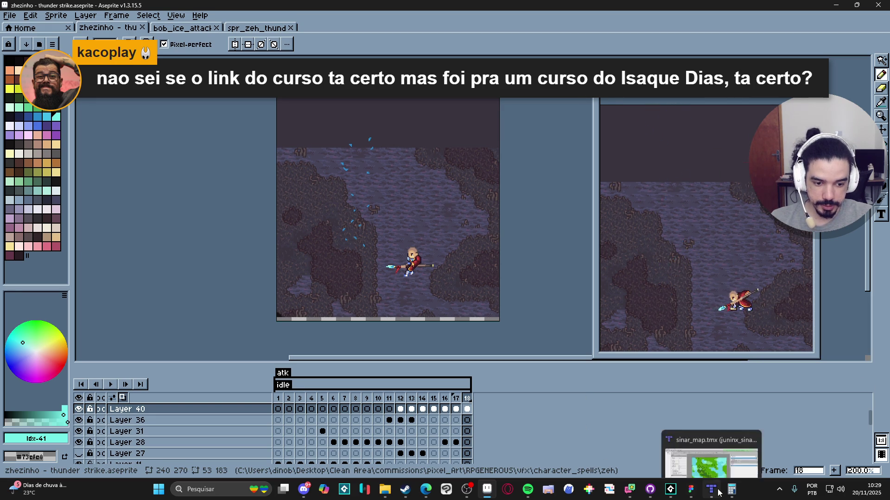
pyautogui.click(671, 489)
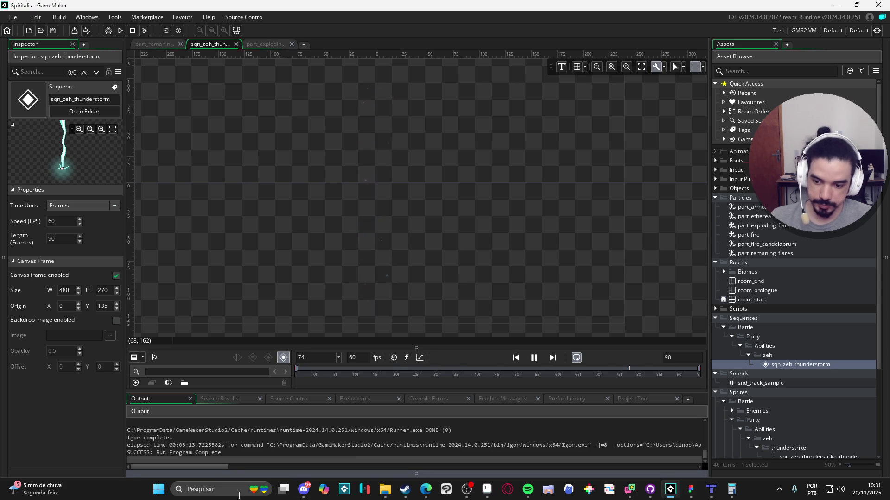
# Step: Launch LICEcap and place its capture frame over the lightning sequence preview
pyautogui.click(223, 495)
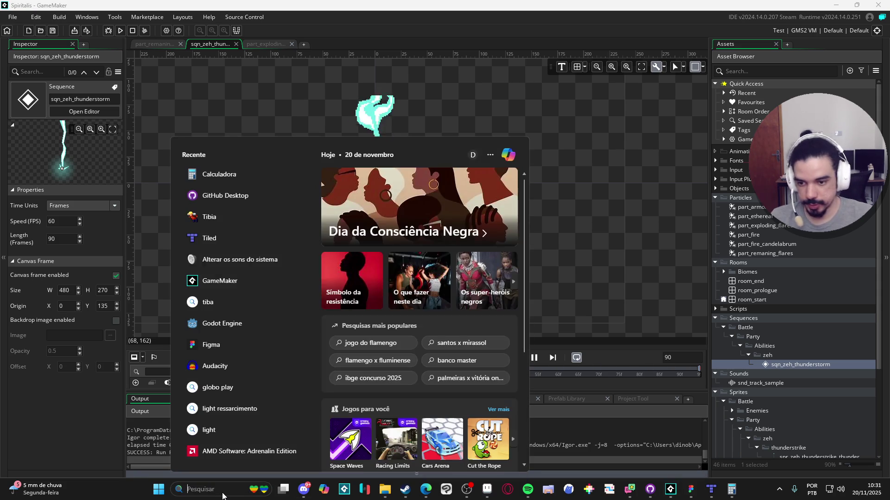
pyautogui.write('licecap')
pyautogui.press('Return')
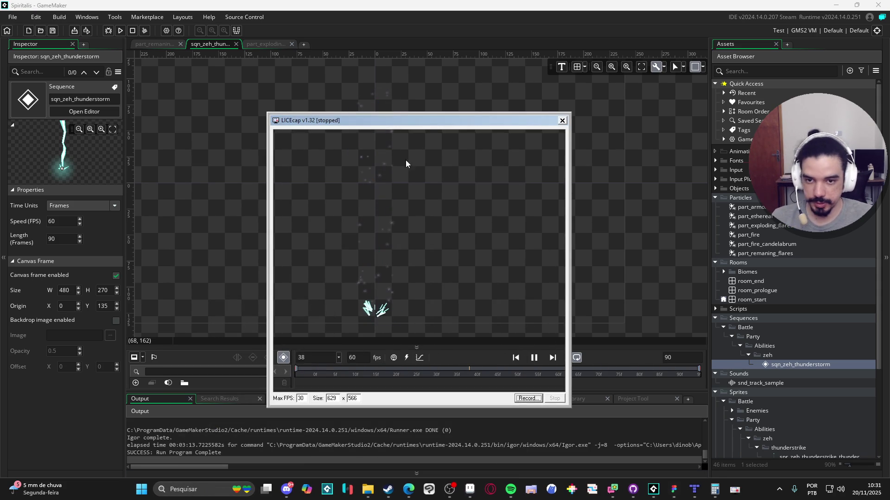
pyautogui.moveTo(424, 124); pyautogui.dragTo(382, 65)
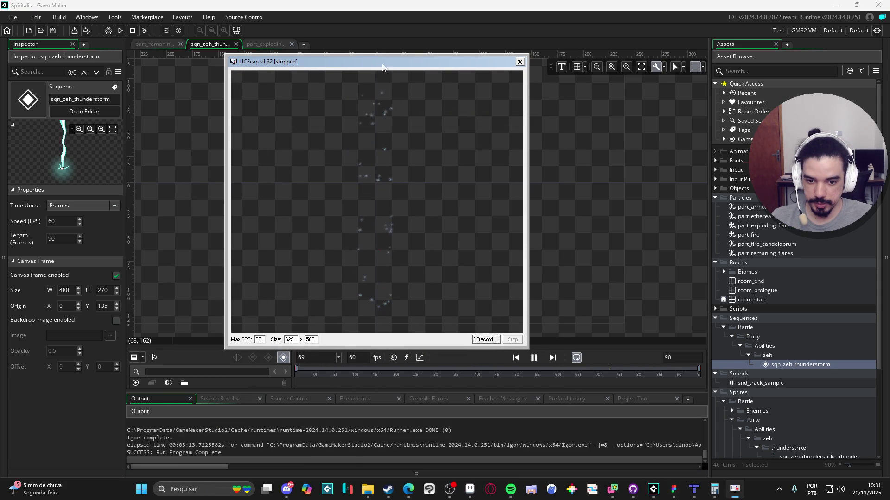
# Step: Record the lightning playback to thunder_vfx.gif, stop, and close LICEcap
pyautogui.click(485, 340)
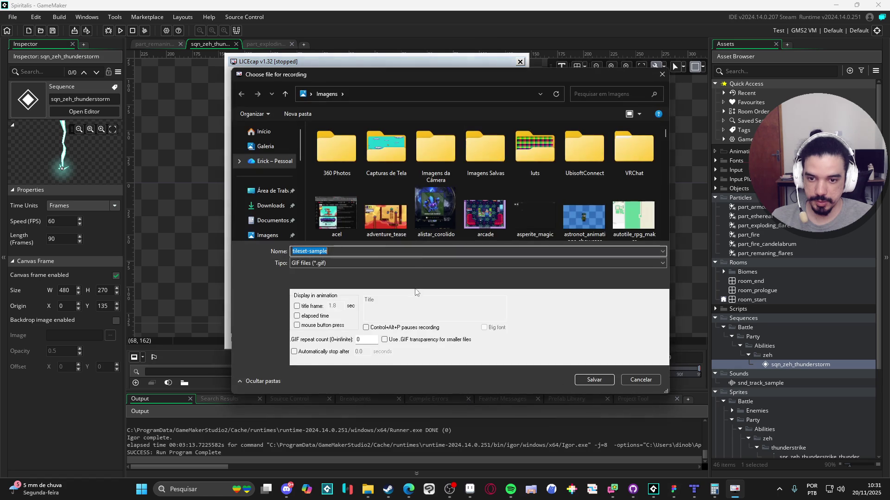
pyautogui.write('vfx')
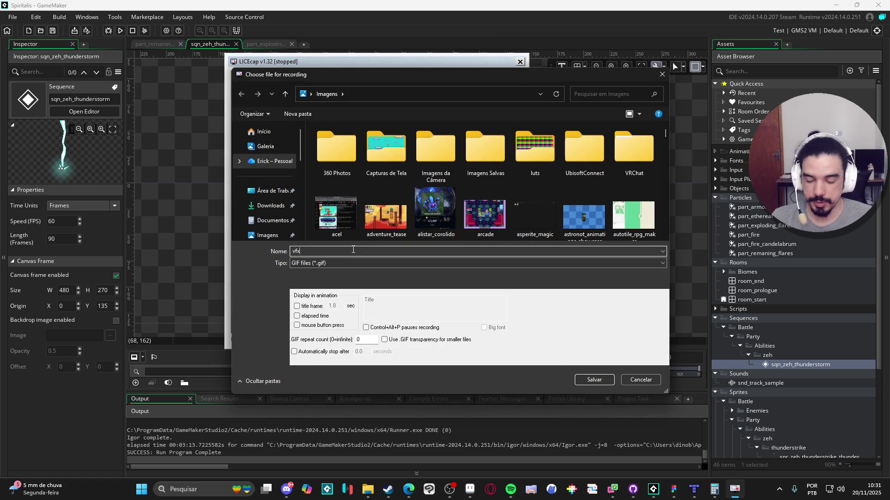
pyautogui.write('thunder_')
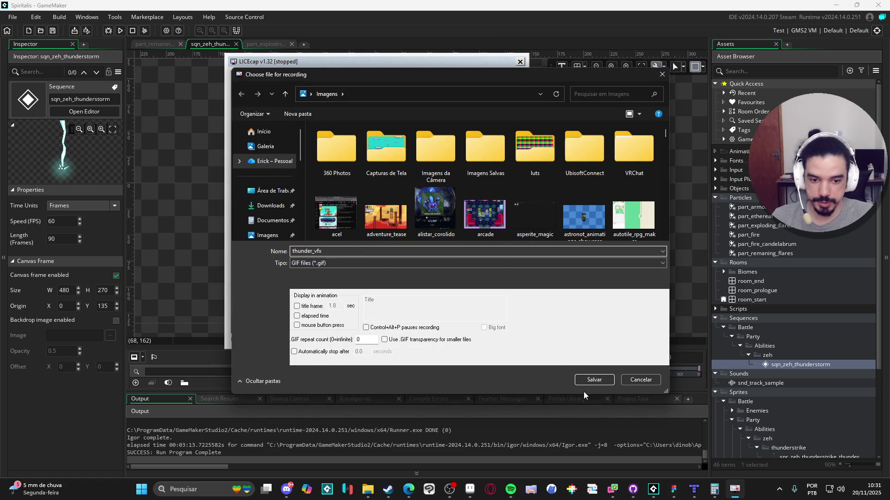
pyautogui.click(591, 382)
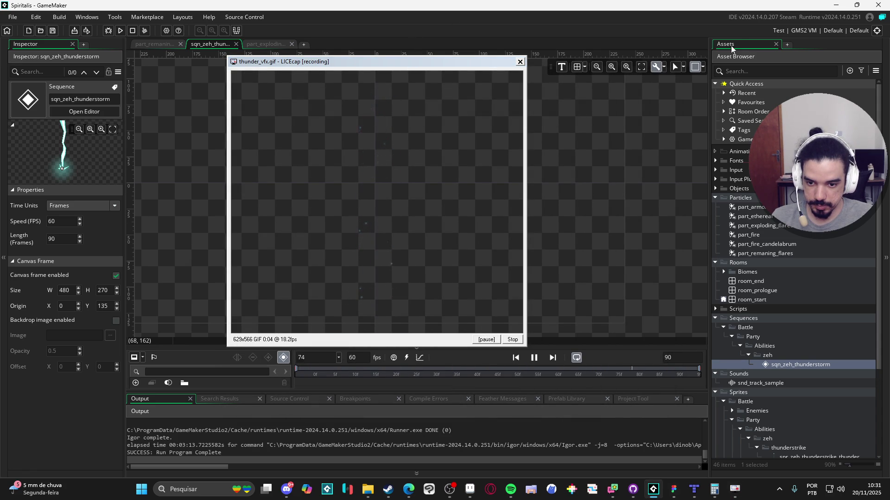
pyautogui.click(514, 340)
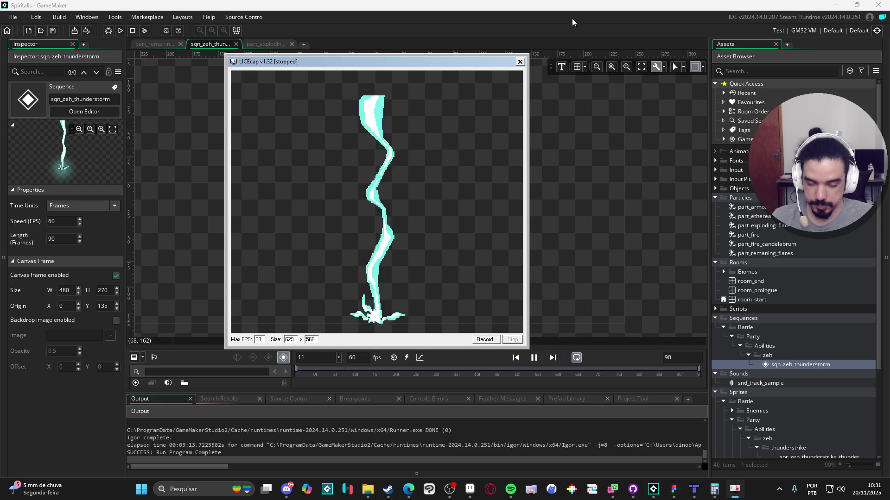
pyautogui.click(519, 62)
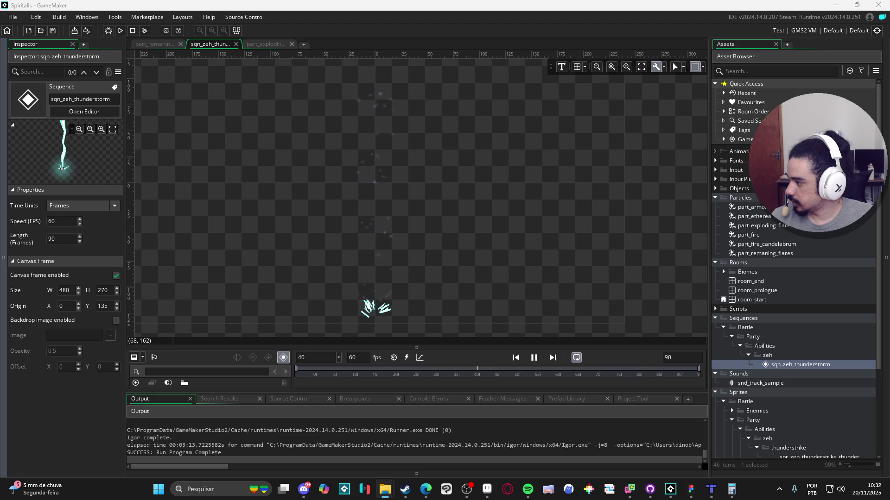
# Step: Select thunder_vfx in the Imagens folder, watch the recorded GIF, and close the viewer
pyautogui.hotkey('alt', 'Tab')
pyautogui.click(508, 351)
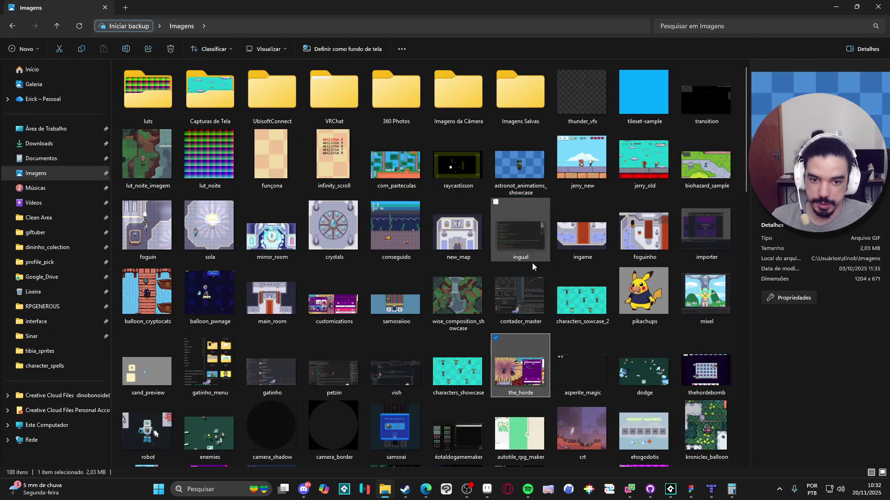
pyautogui.click(431, 185)
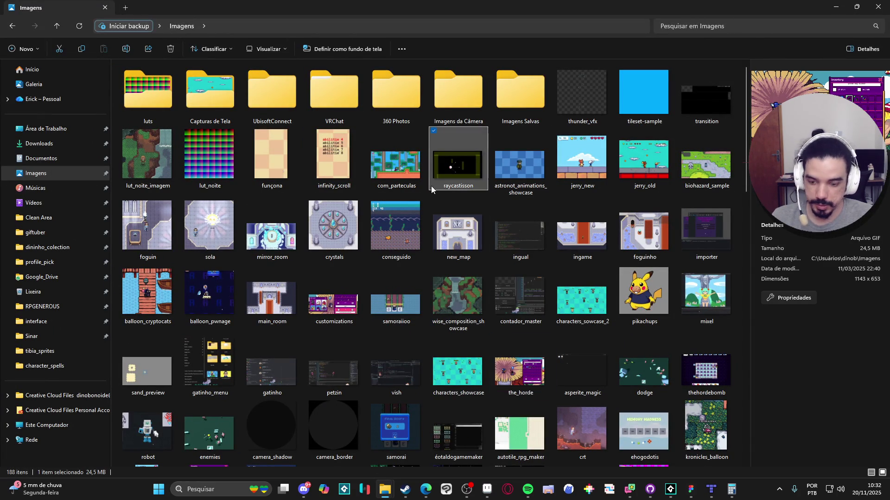
pyautogui.click(567, 97)
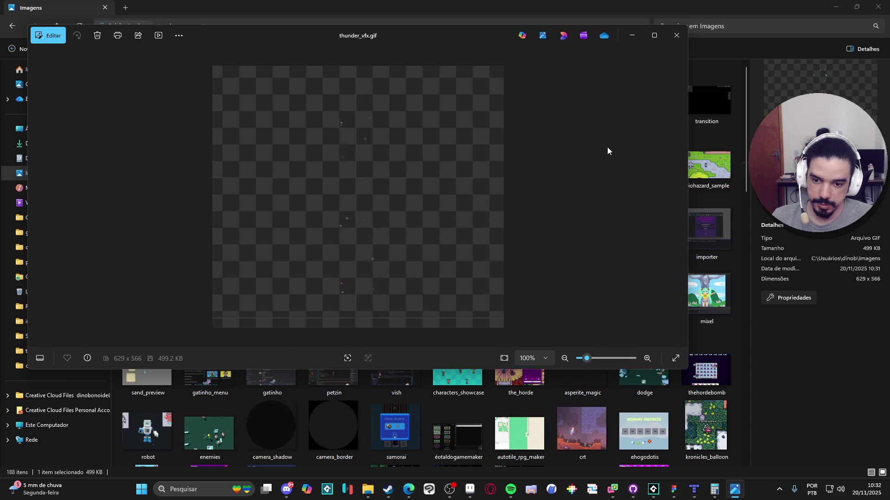
pyautogui.click(677, 36)
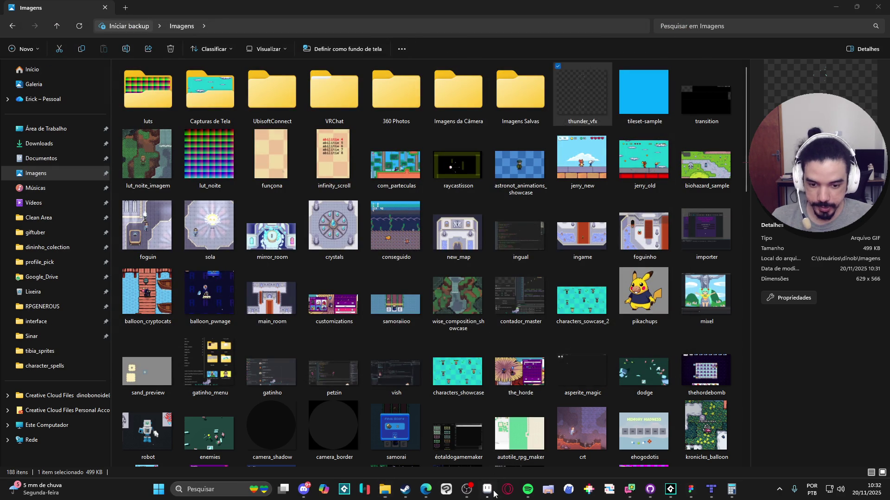
# Step: Bring up the thunder strike animation in Aseprite and open its GIF export settings
pyautogui.click(487, 489)
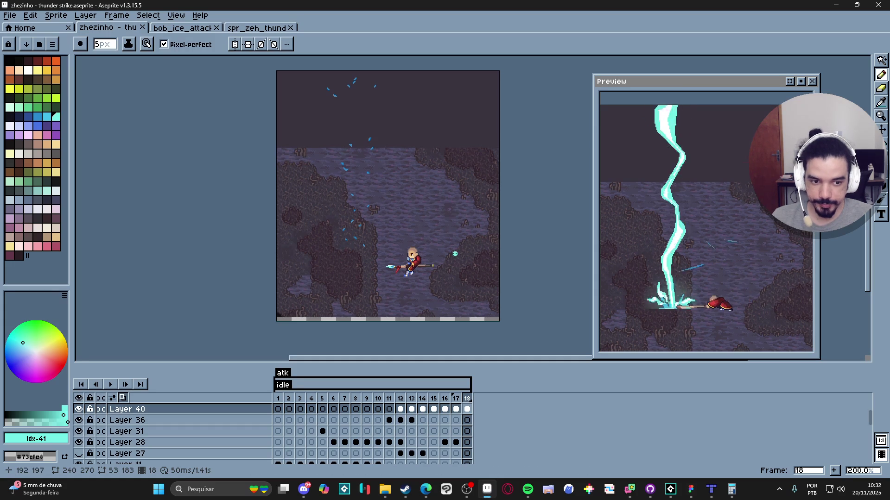
pyautogui.scroll(2, 413, 256)
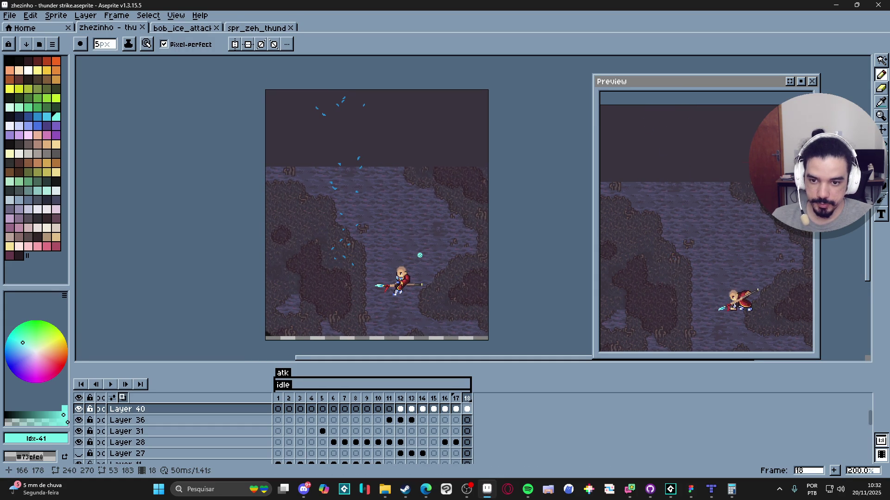
pyautogui.moveTo(420, 255); pyautogui.dragTo(420, 240)
pyautogui.hotkey('ctrl', 'alt', 'shift', 's')
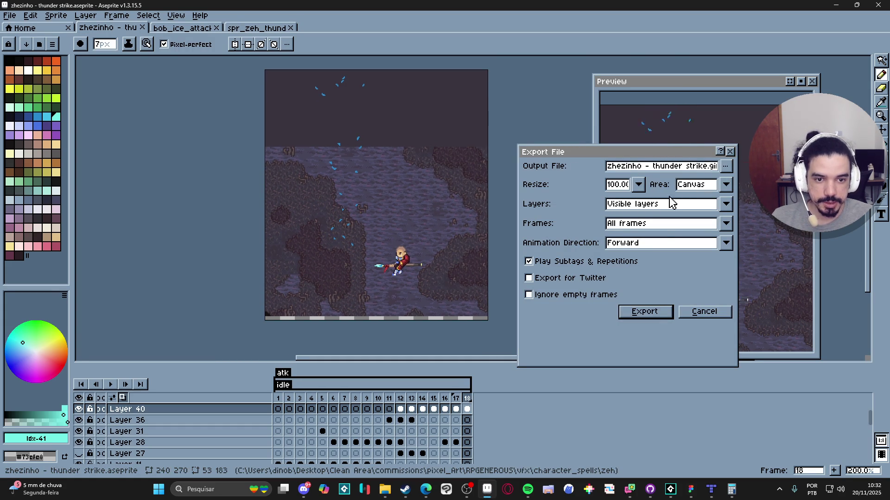
pyautogui.click(726, 167)
pyautogui.click(668, 172)
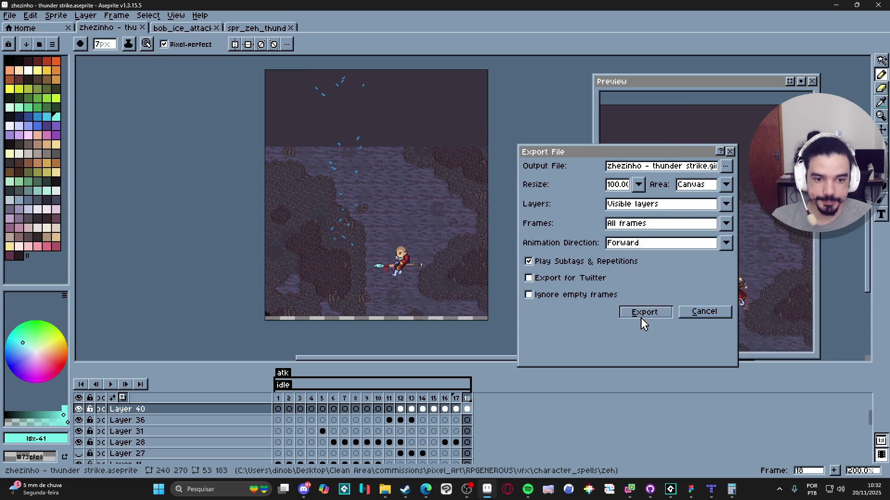
pyautogui.click(642, 313)
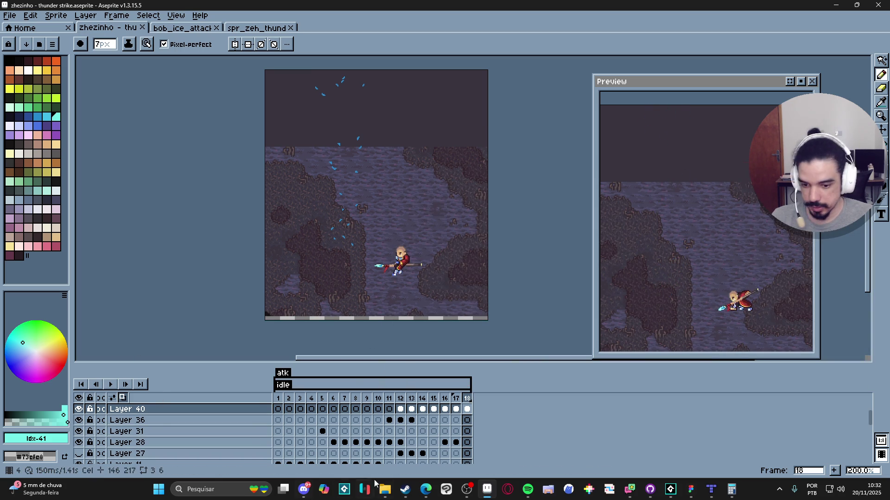
# Step: Export the GIF at 300%, overwriting zhezinho - thunder strike.gif
pyautogui.moveTo(385, 489)
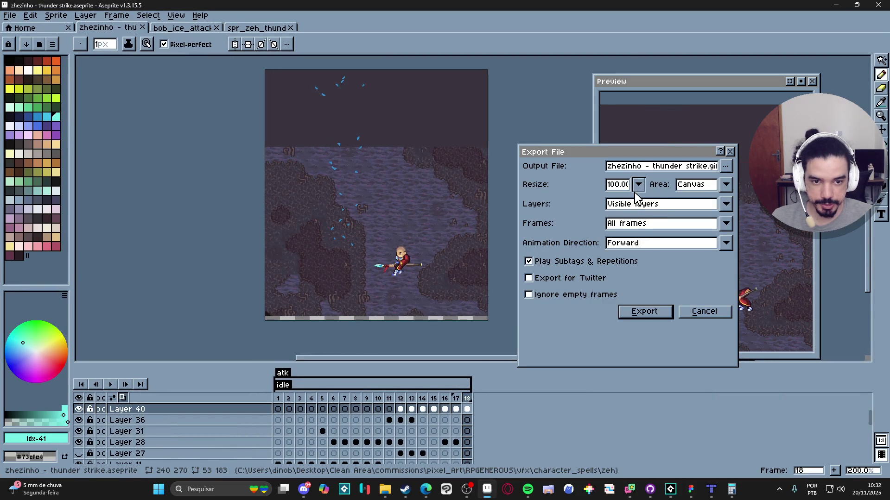
pyautogui.click(639, 184)
pyautogui.click(628, 232)
pyautogui.click(649, 318)
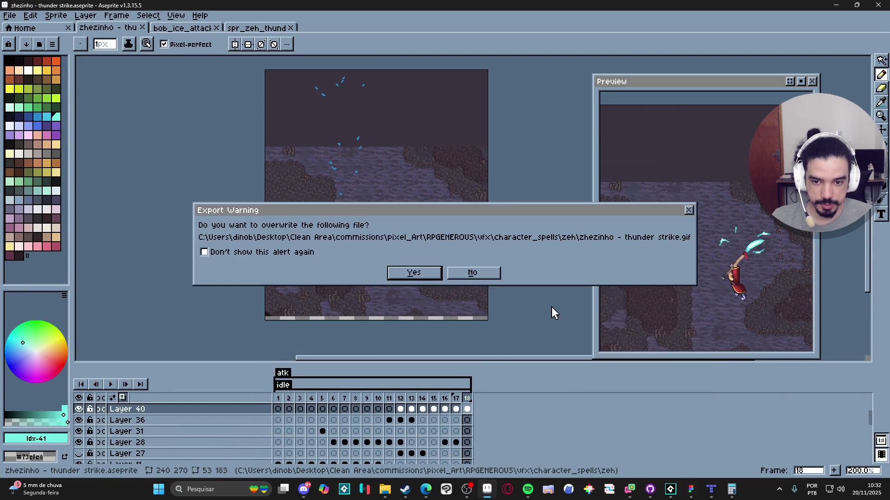
pyautogui.click(417, 273)
pyautogui.moveTo(385, 490)
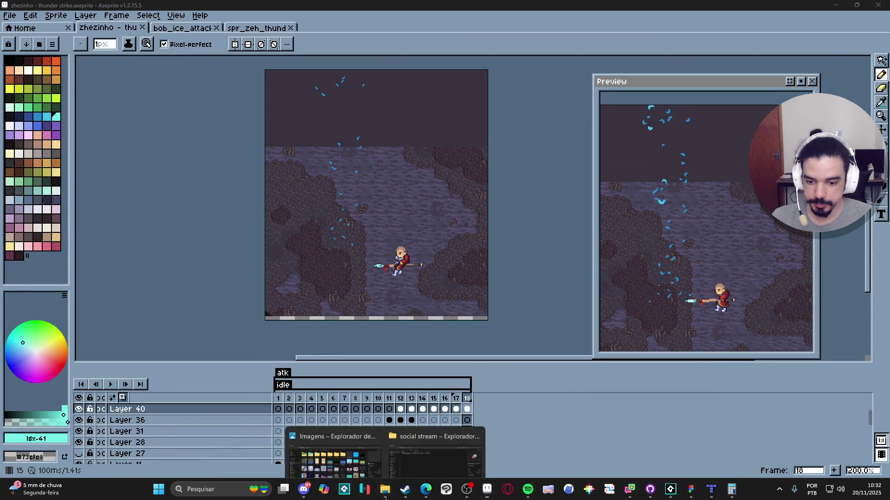
pyautogui.moveTo(342, 463)
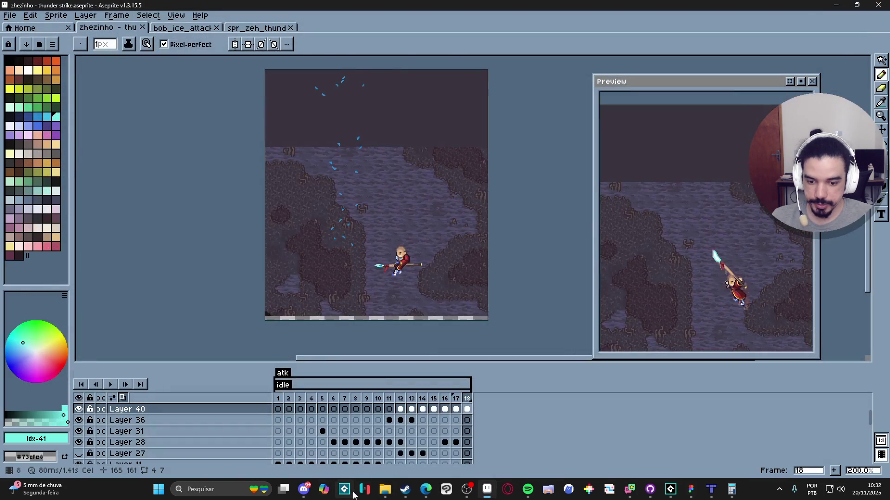
# Step: Open RPGENEROUS > vfx, view the 720×810 thunder strike GIF, then open the thunder_strike folder
pyautogui.click(363, 438)
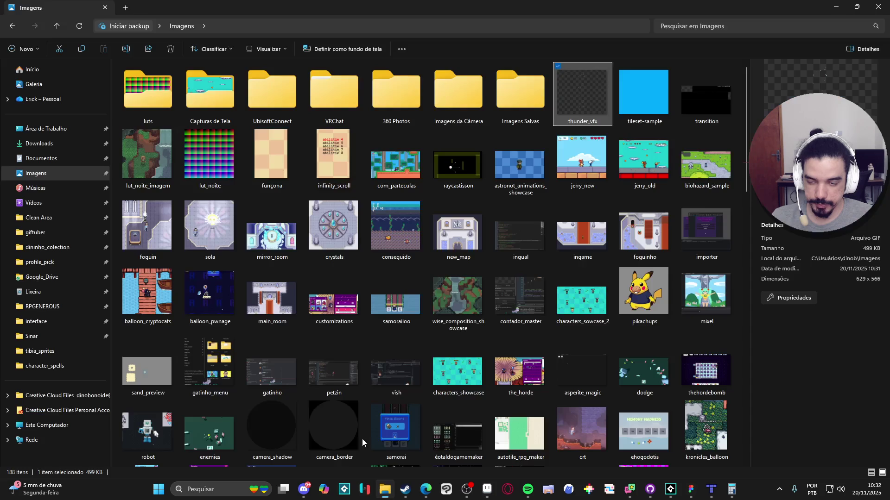
pyautogui.click(50, 310)
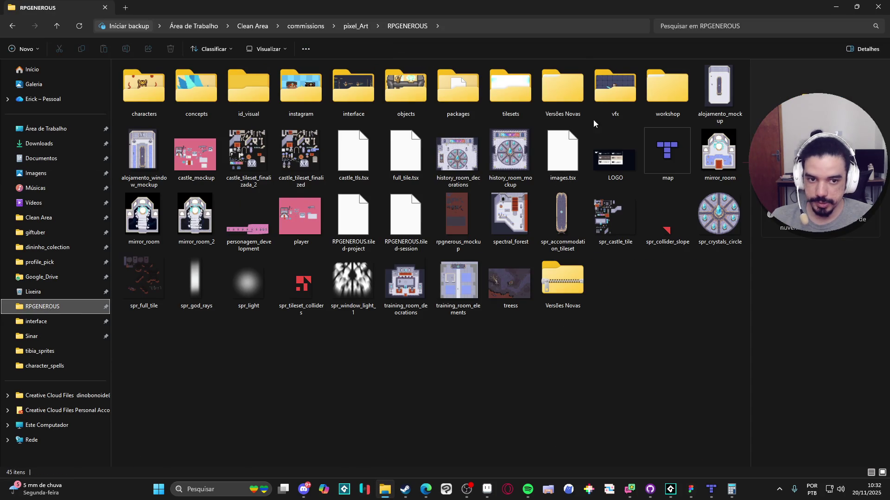
pyautogui.doubleClick(605, 91)
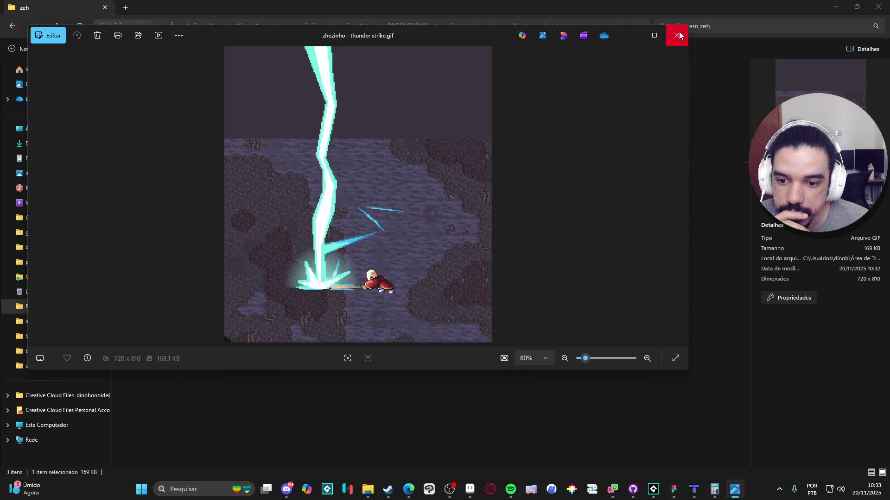
pyautogui.click(679, 32)
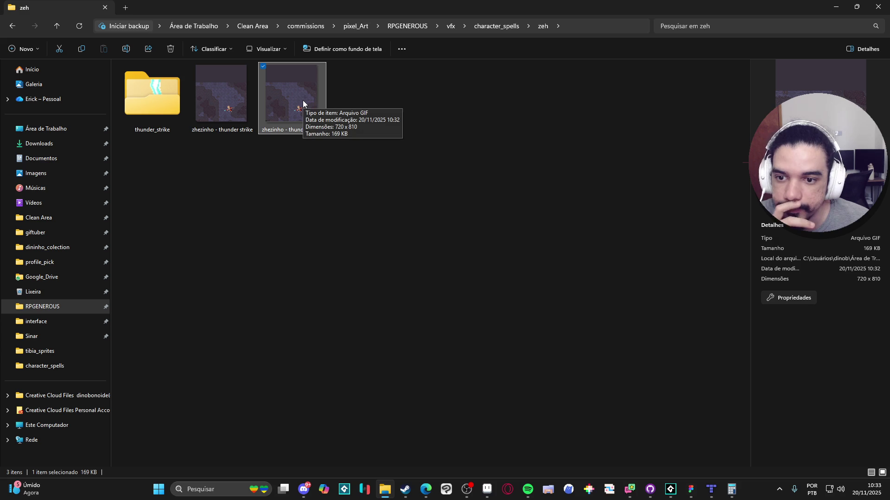
pyautogui.moveTo(303, 102)
pyautogui.mouseDown()
pyautogui.moveTo(165, 204)
pyautogui.moveTo(0, 206)
pyautogui.mouseUp()
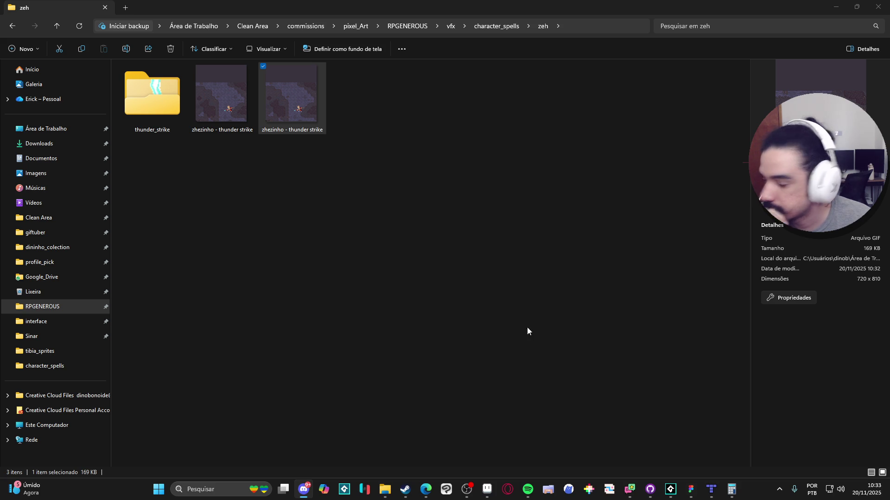
pyautogui.doubleClick(169, 99)
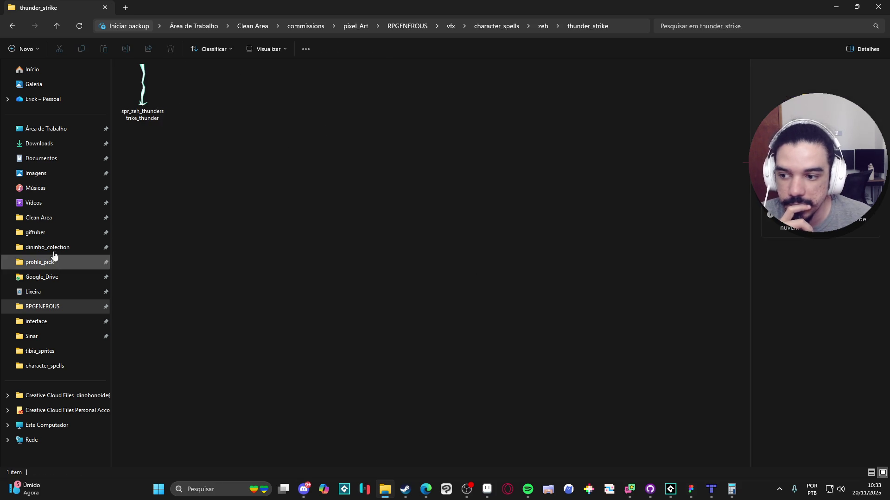
pyautogui.click(59, 175)
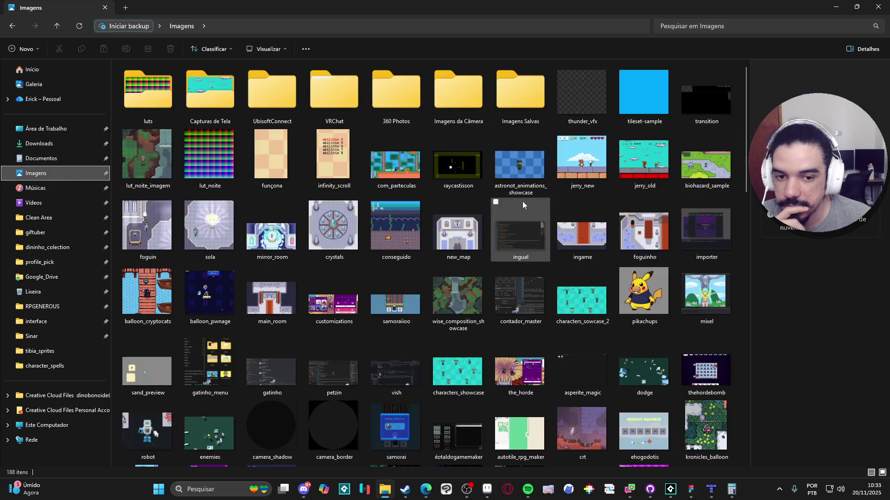
pyautogui.click(586, 96)
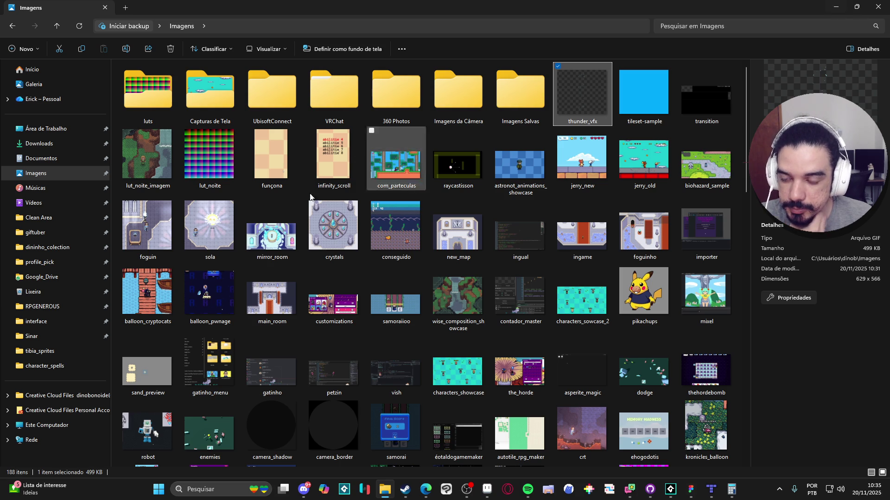
# Step: View sola.gif in Photos, then open gato_caixa.gif from lower in Imagens
pyautogui.doubleClick(189, 230)
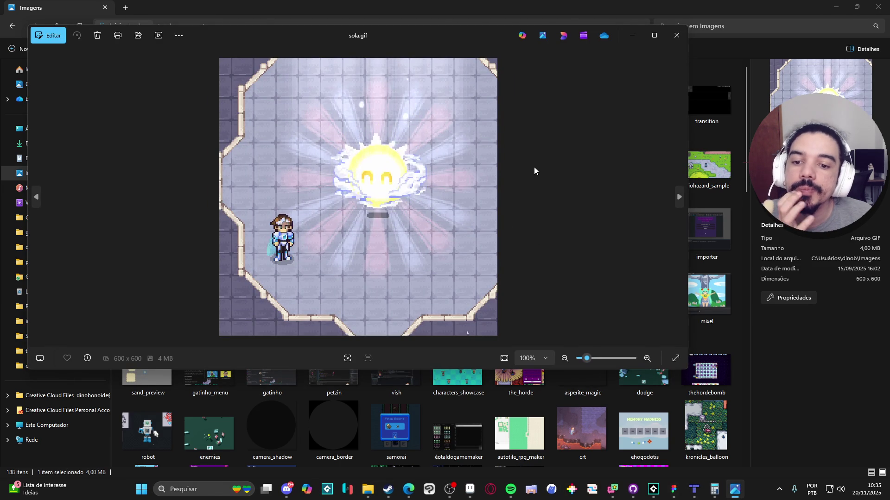
pyautogui.click(676, 40)
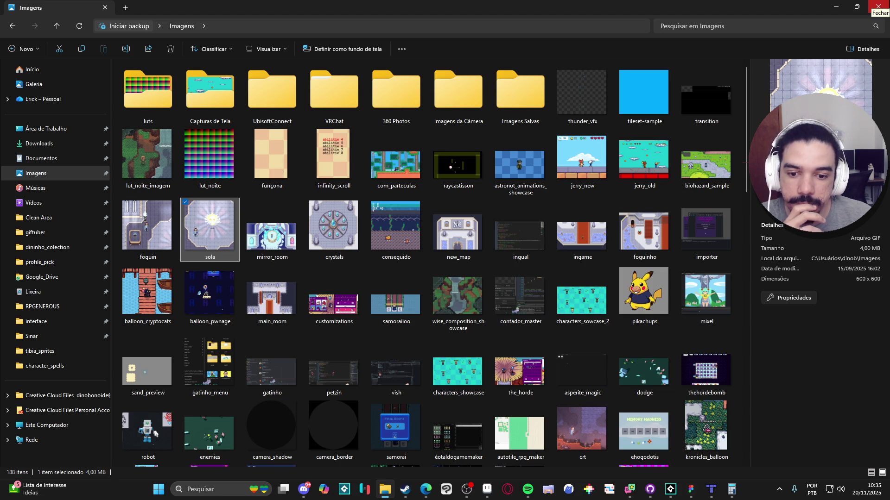
pyautogui.scroll(-4, 550, 207)
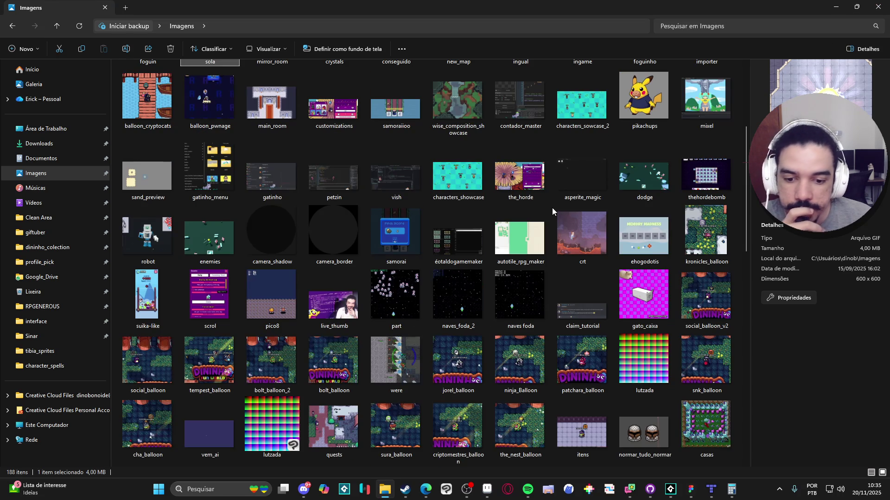
pyautogui.doubleClick(644, 294)
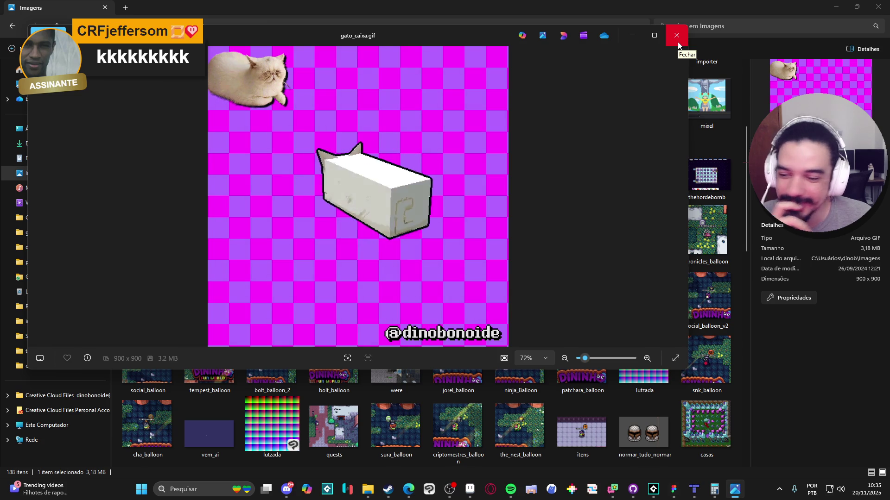
# Step: Preview christmas_island, snowball, minigame_natal and colab_dos_brother GIFs in turn, closing each
pyautogui.click(677, 44)
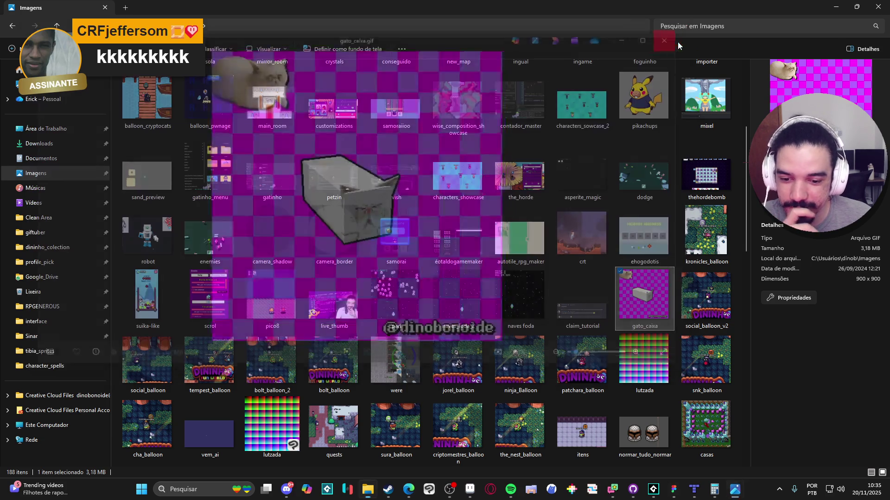
pyautogui.scroll(-10, 504, 199)
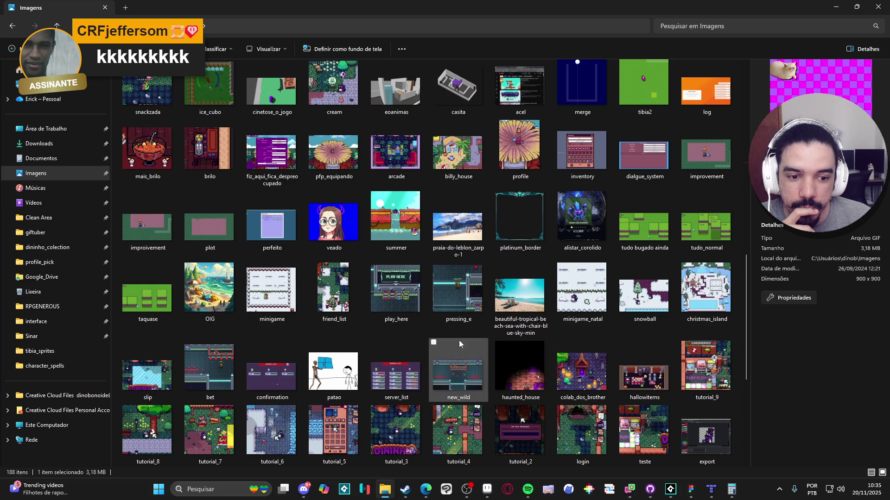
pyautogui.doubleClick(705, 290)
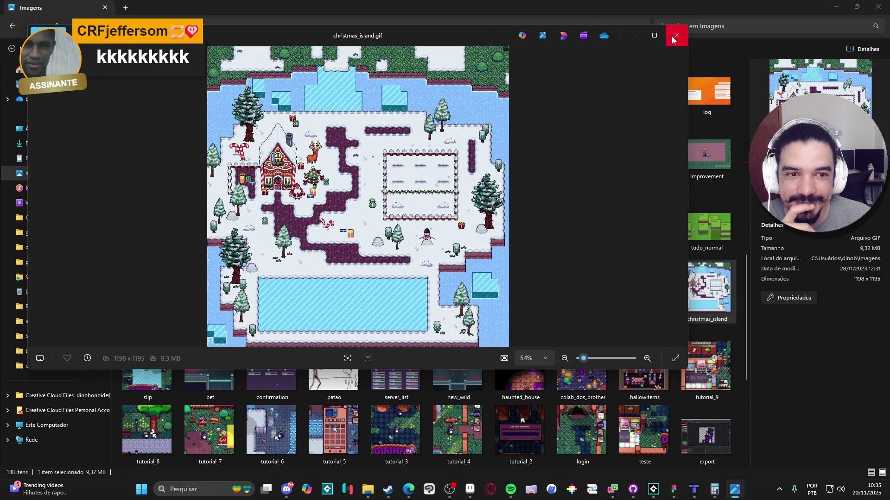
pyautogui.click(673, 39)
pyautogui.doubleClick(582, 278)
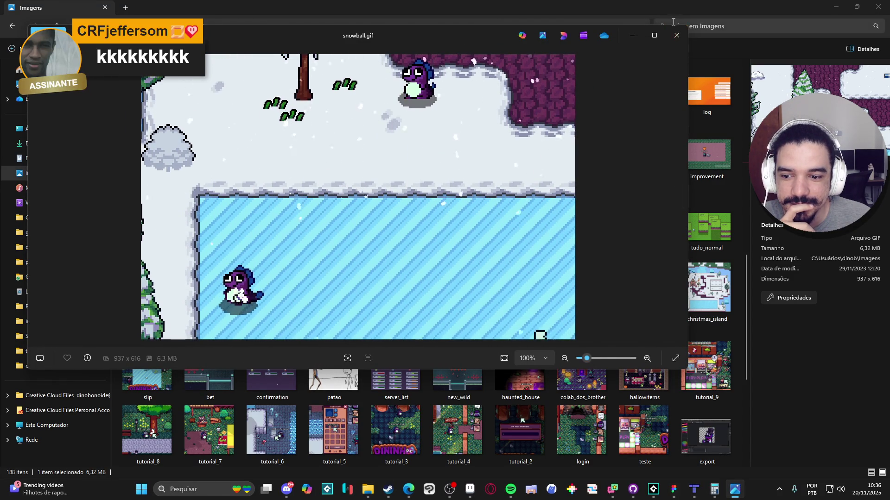
pyautogui.click(675, 35)
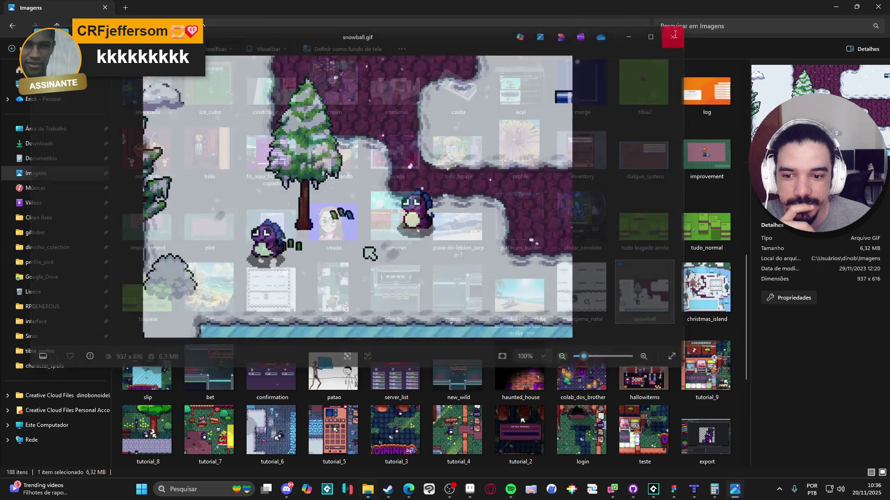
pyautogui.doubleClick(582, 290)
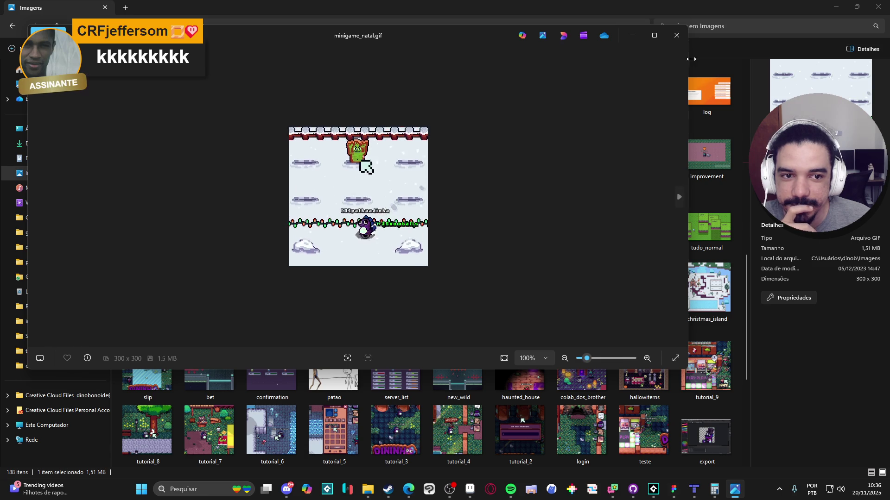
pyautogui.click(677, 36)
pyautogui.doubleClick(582, 371)
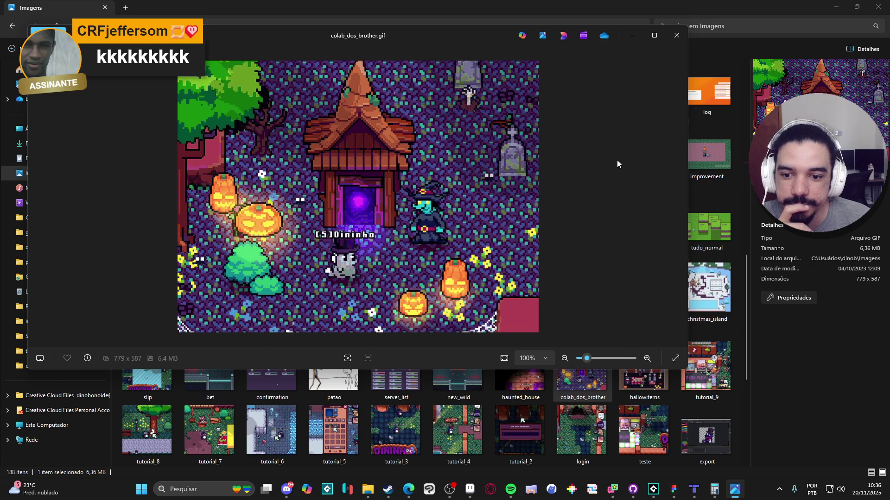
pyautogui.click(680, 38)
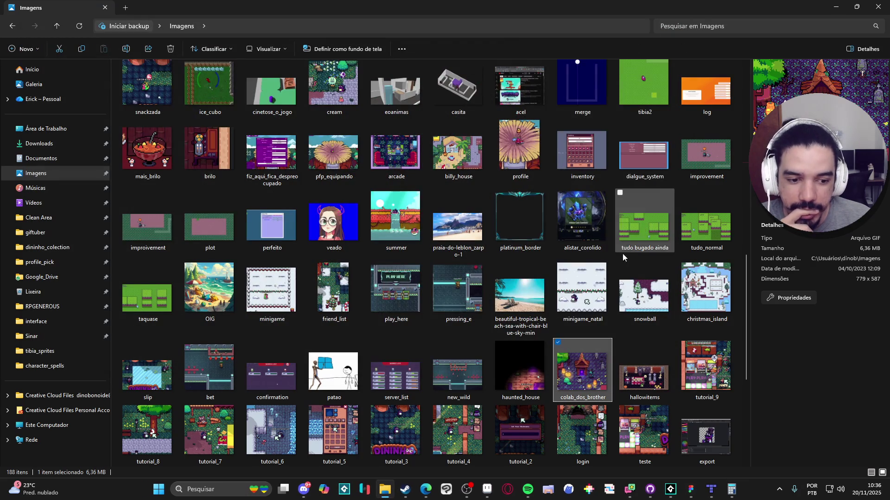
pyautogui.scroll(-3, 613, 306)
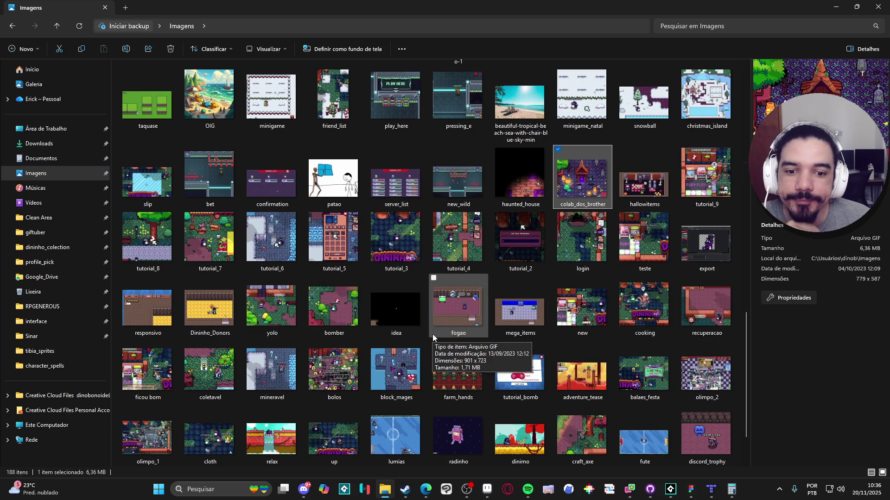
# Step: Preview lumias.gif in Photos and close it
pyautogui.scroll(-2, 433, 333)
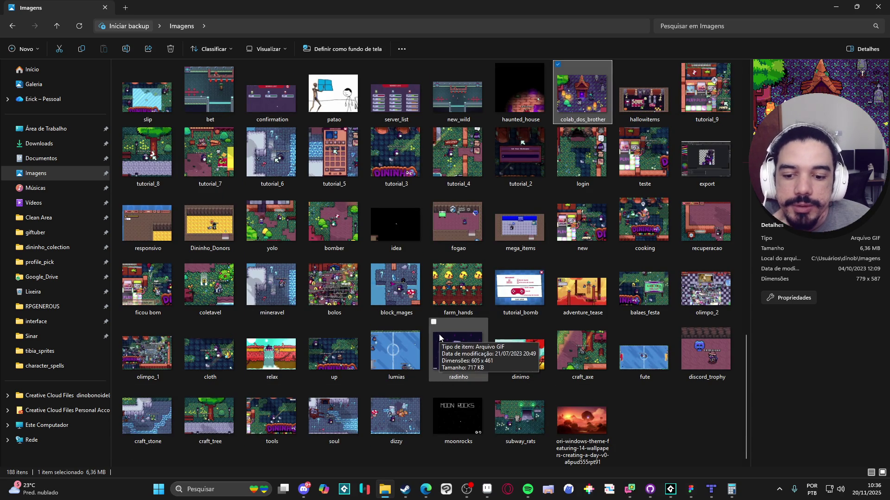
pyautogui.doubleClick(417, 346)
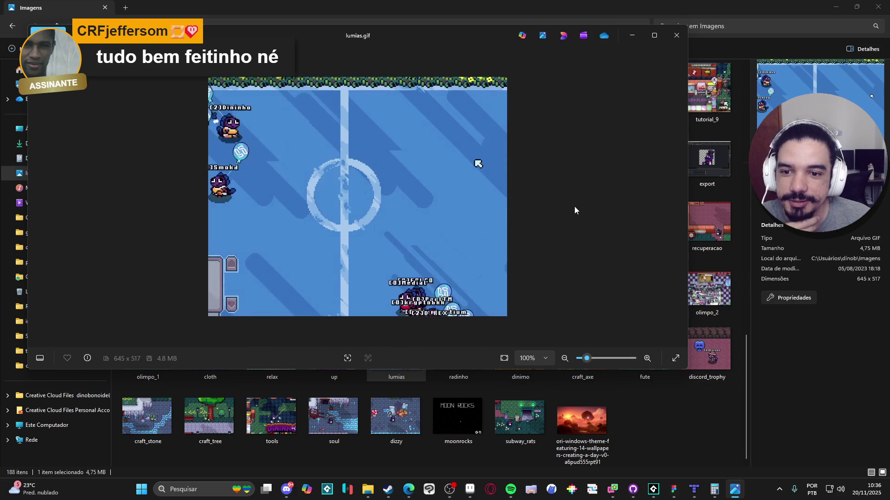
pyautogui.click(677, 35)
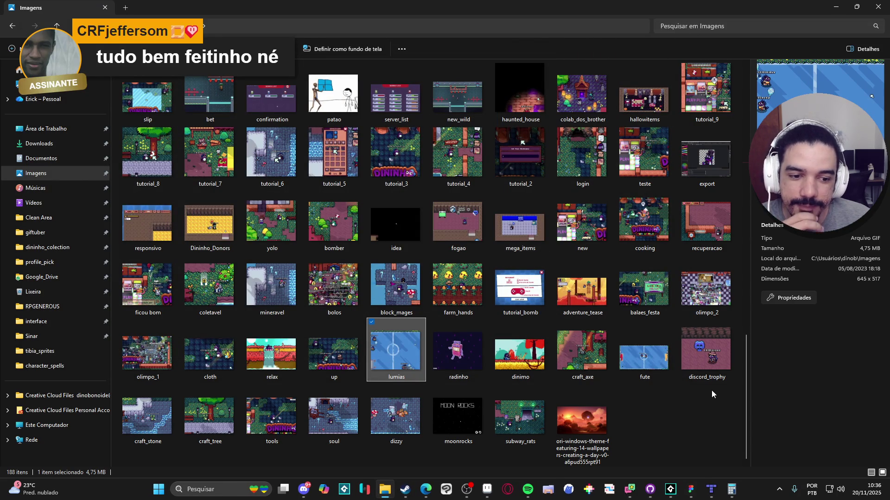
# Step: Scroll back to the top of Imagens and close the Explorer window
pyautogui.moveTo(710, 366)
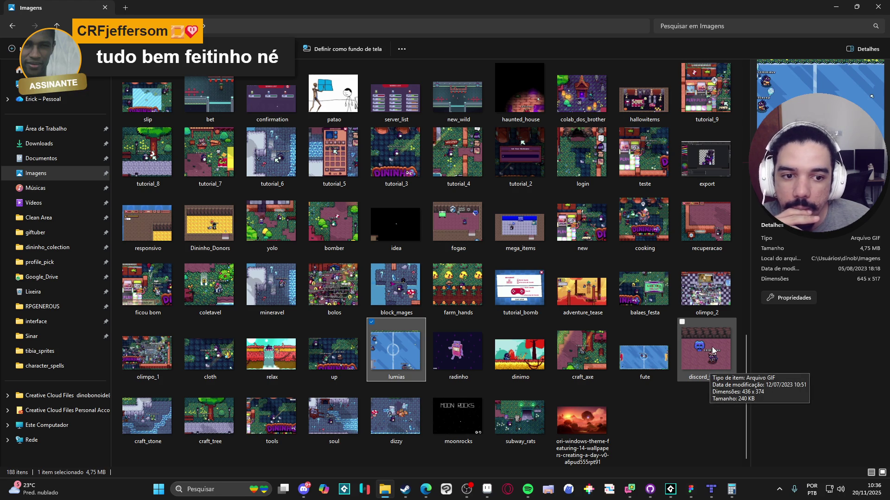
pyautogui.scroll(5, 712, 347)
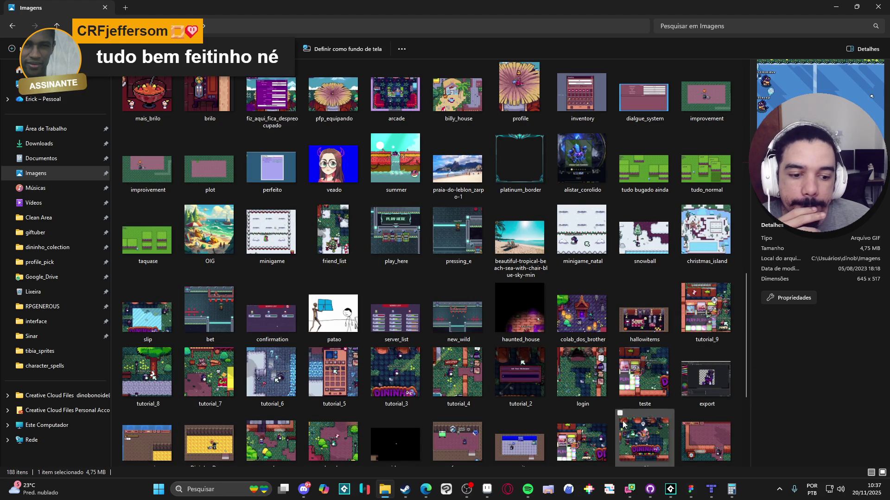
pyautogui.scroll(4, 477, 363)
pyautogui.scroll(5, 483, 282)
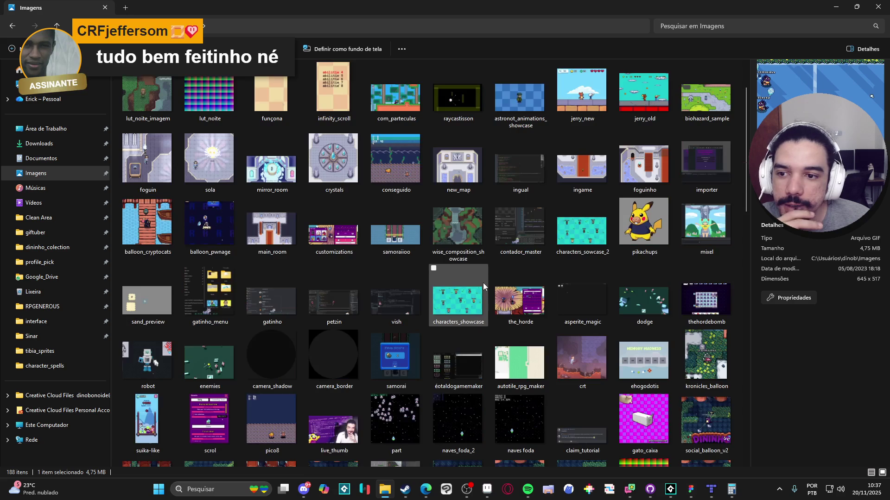
pyautogui.scroll(5, 483, 283)
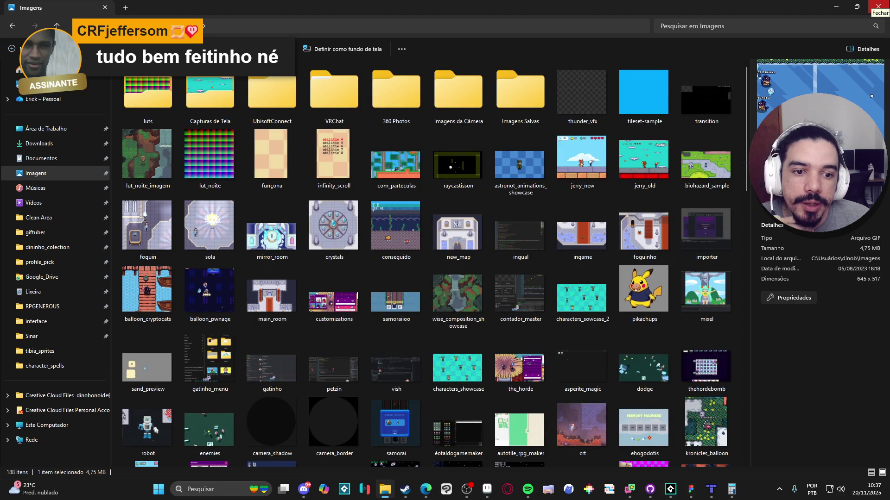
pyautogui.click(879, 6)
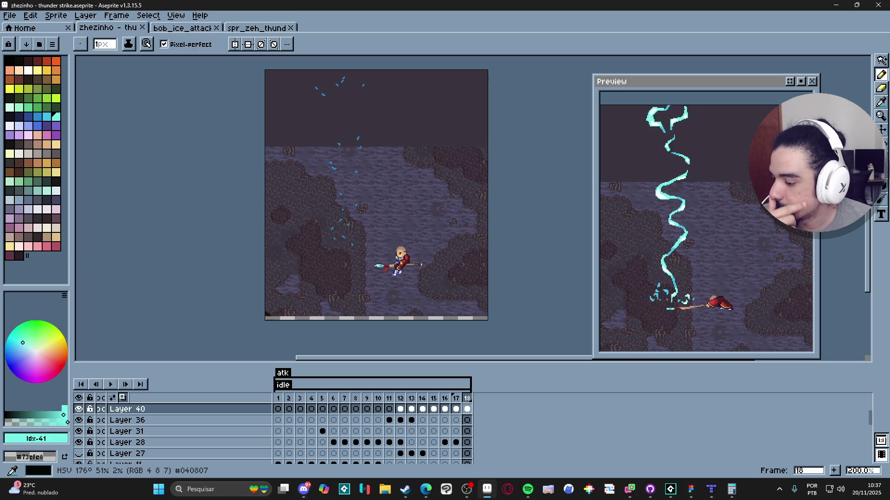
# Step: Alt+Tab away from the zhezinho thunder strike sprite toward the bob_ice_attack document
pyautogui.hotkey('alt', 'Tab')
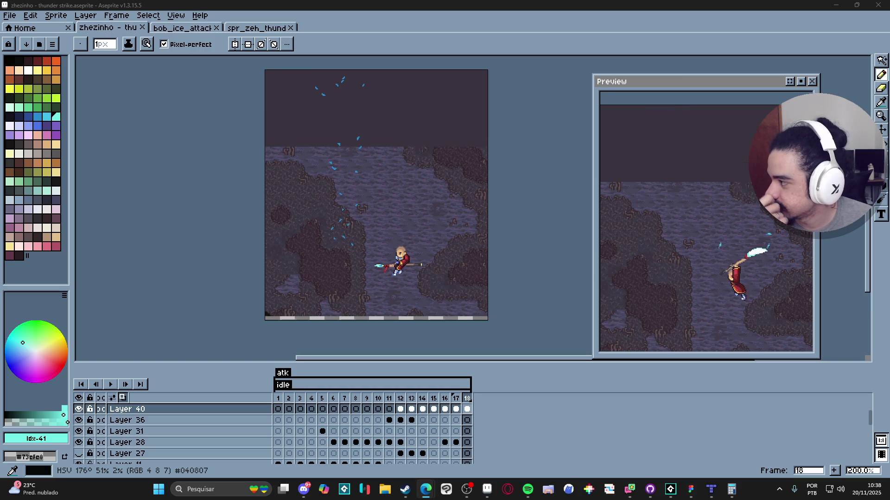
# Step: Flip between the bob_ice_attack and zhezinho thunder strike animations, then bring up File Explorer
pyautogui.click(183, 28)
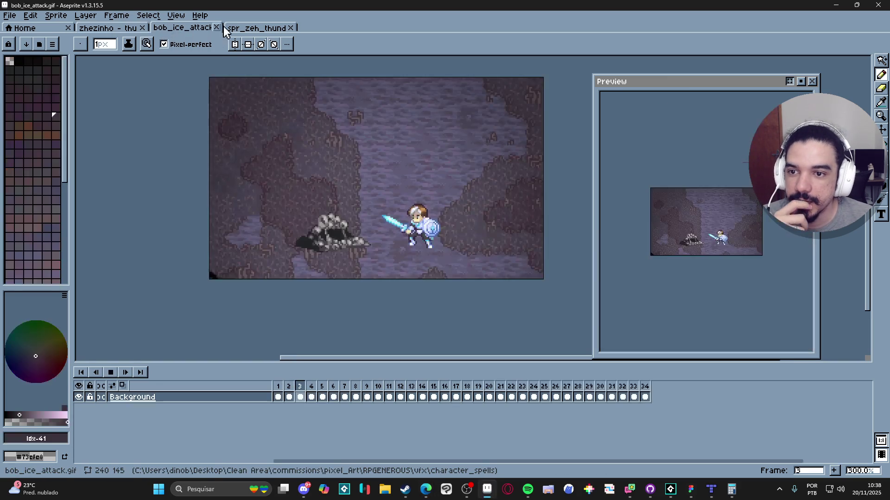
pyautogui.click(251, 28)
pyautogui.click(203, 31)
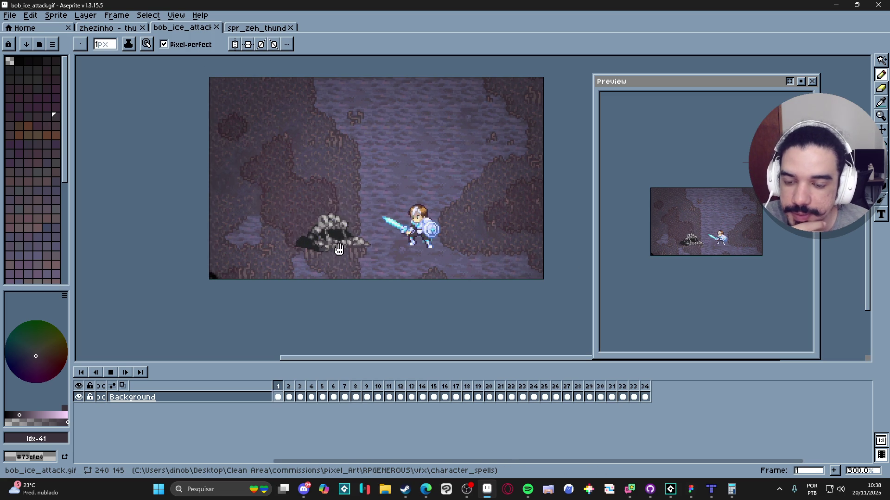
pyautogui.click(112, 27)
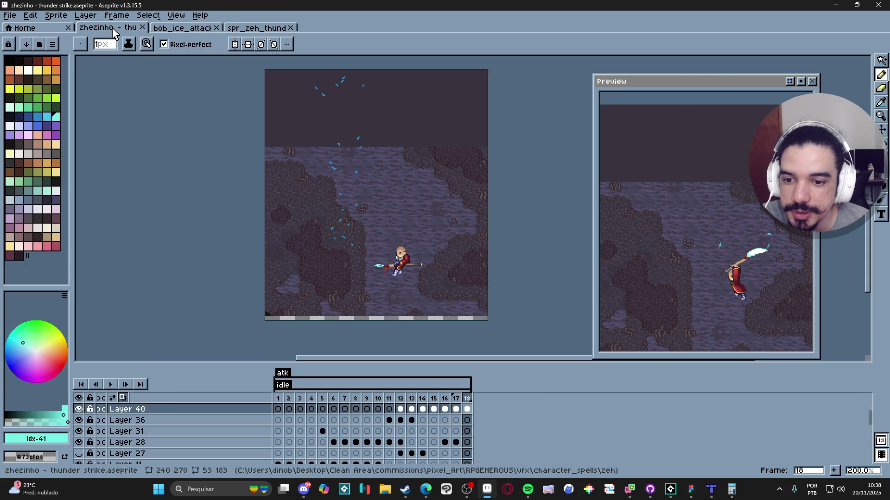
pyautogui.click(246, 28)
pyautogui.click(206, 31)
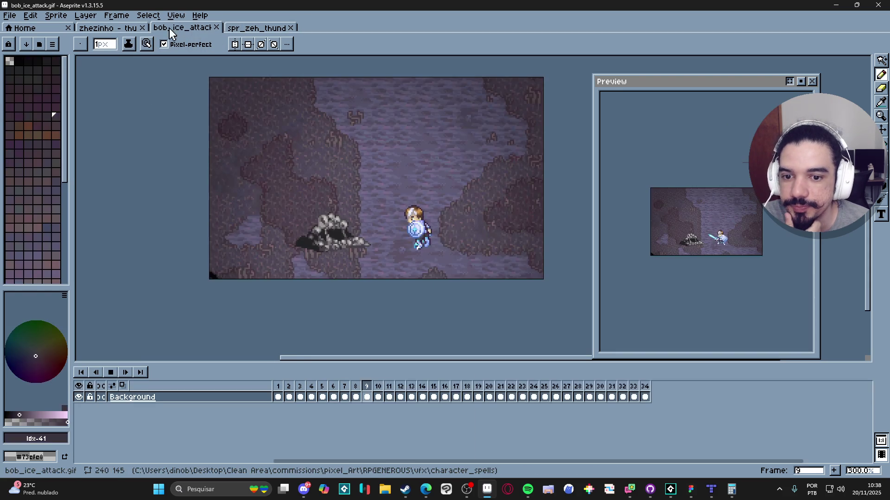
pyautogui.click(113, 27)
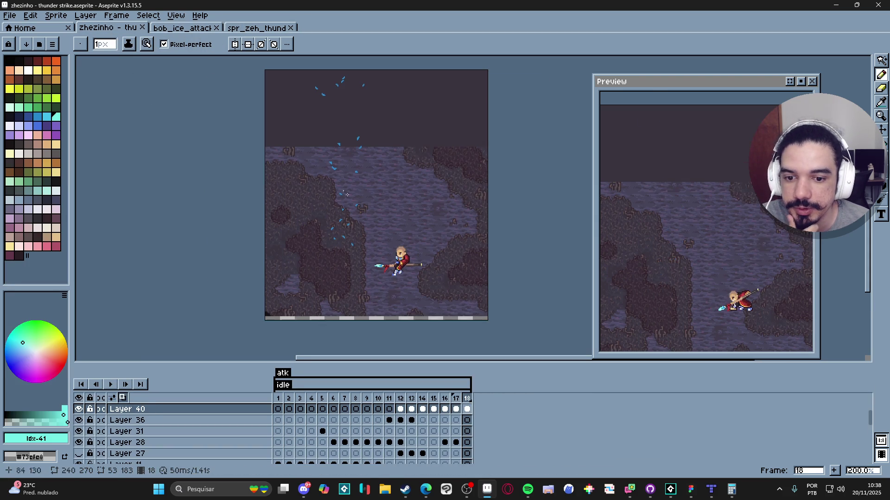
pyautogui.click(384, 489)
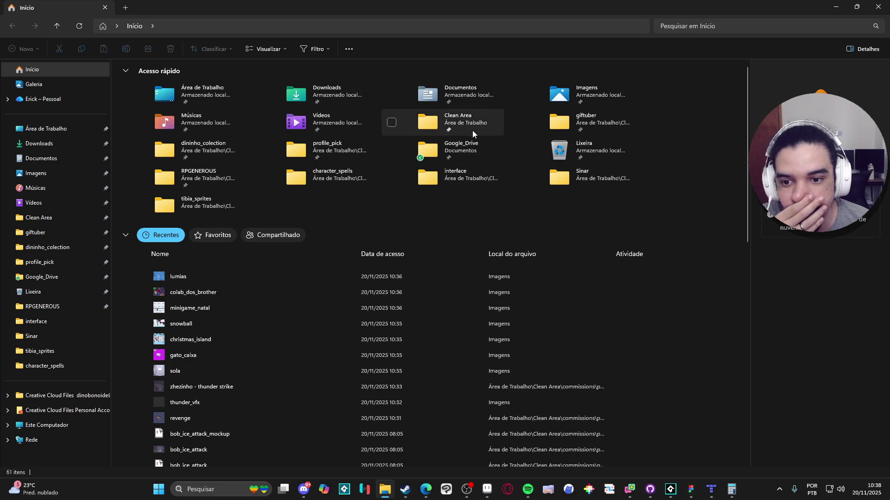
# Step: Browse RPGENEROUS > vfx > character_spells > themba in File Explorer, then return to Aseprite
pyautogui.doubleClick(194, 181)
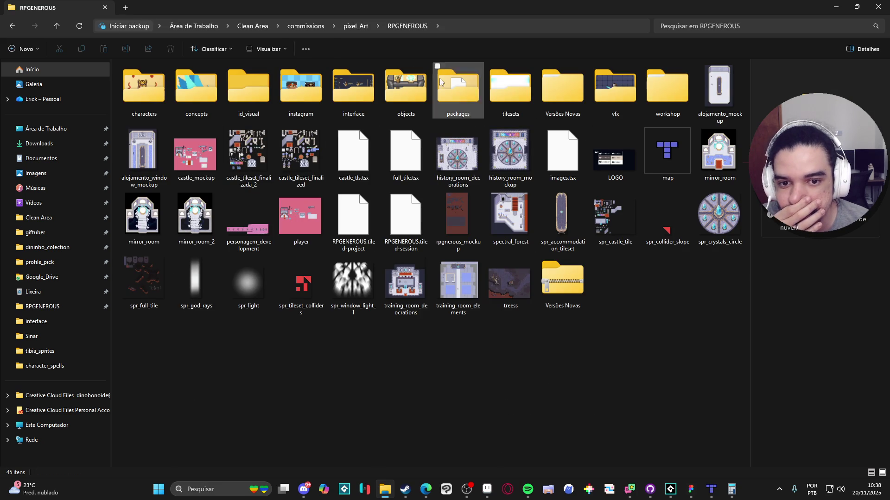
pyautogui.doubleClick(616, 87)
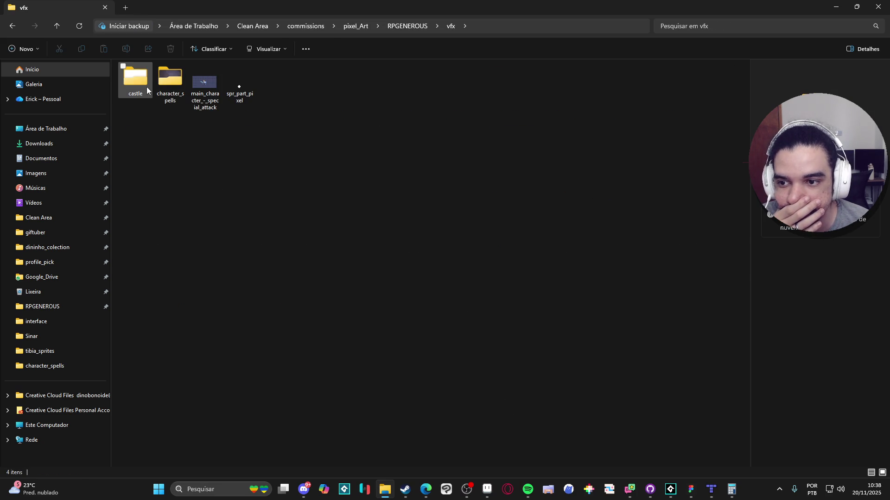
pyautogui.doubleClick(168, 80)
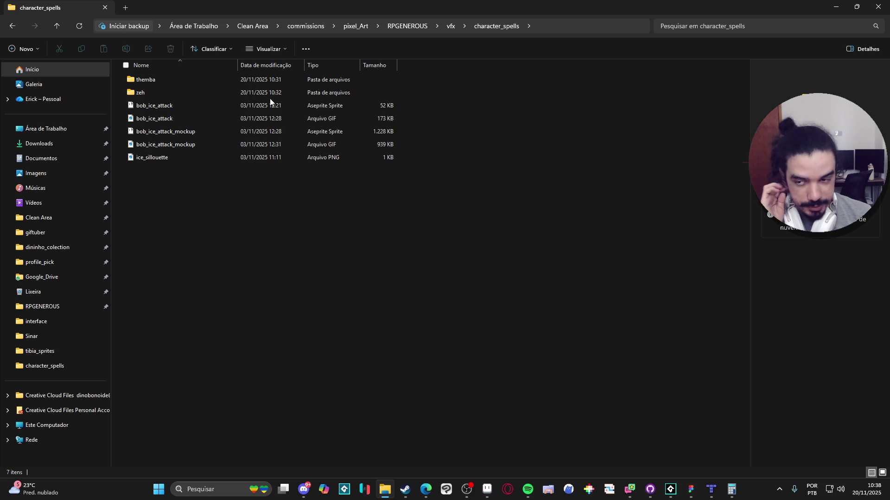
pyautogui.click(468, 495)
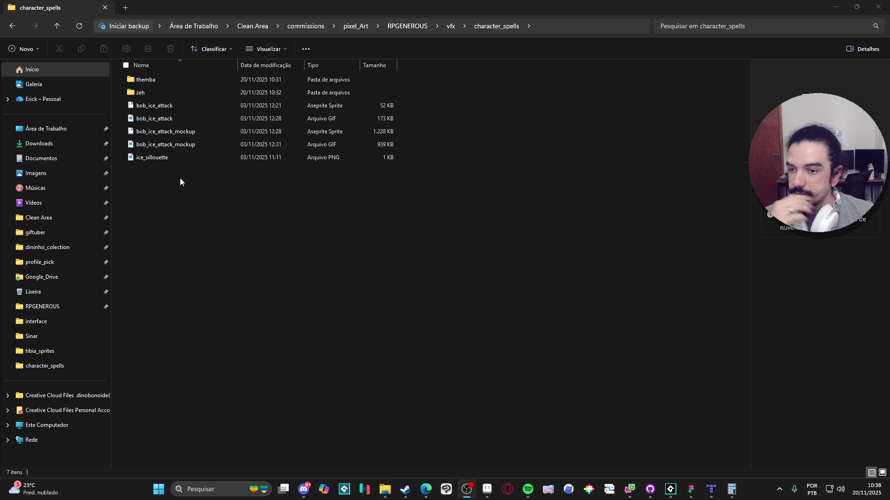
pyautogui.doubleClick(173, 81)
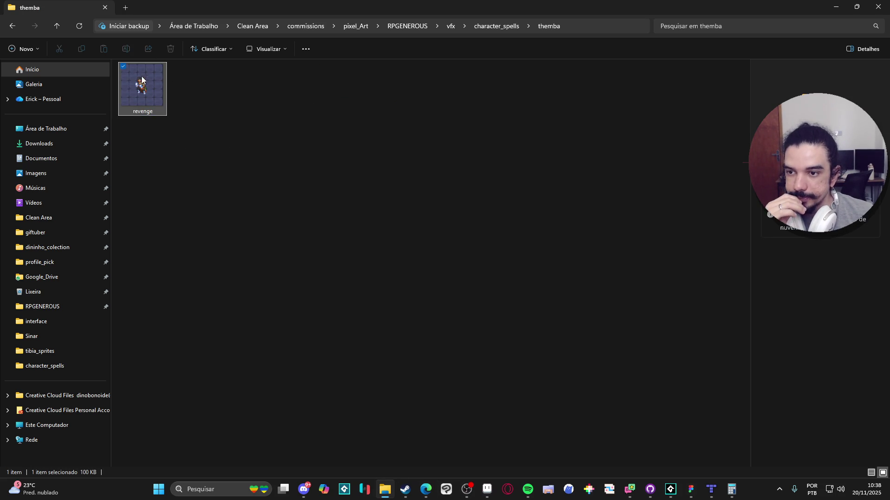
pyautogui.click(486, 490)
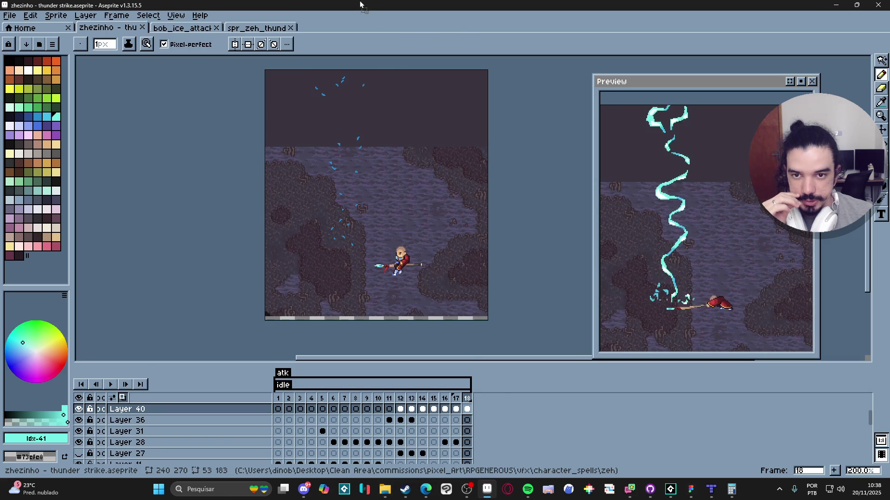
# Step: Drag revenge.gif into Aseprite and play and stop its 44-frame animation twice
pyautogui.moveTo(360, 5); pyautogui.dragTo(421, 21)
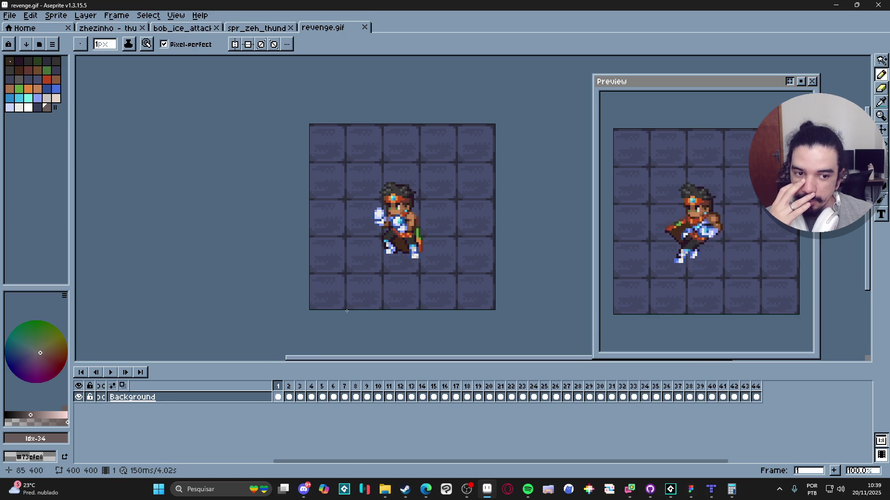
pyautogui.click(111, 373)
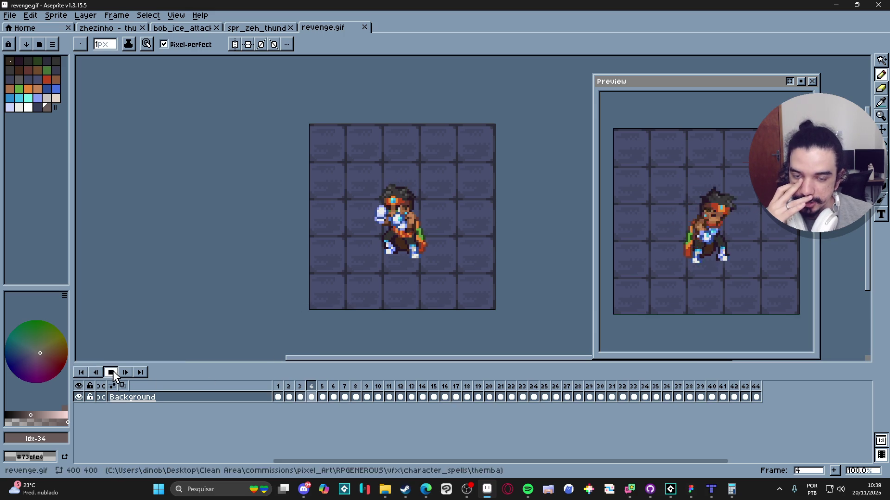
pyautogui.click(112, 373)
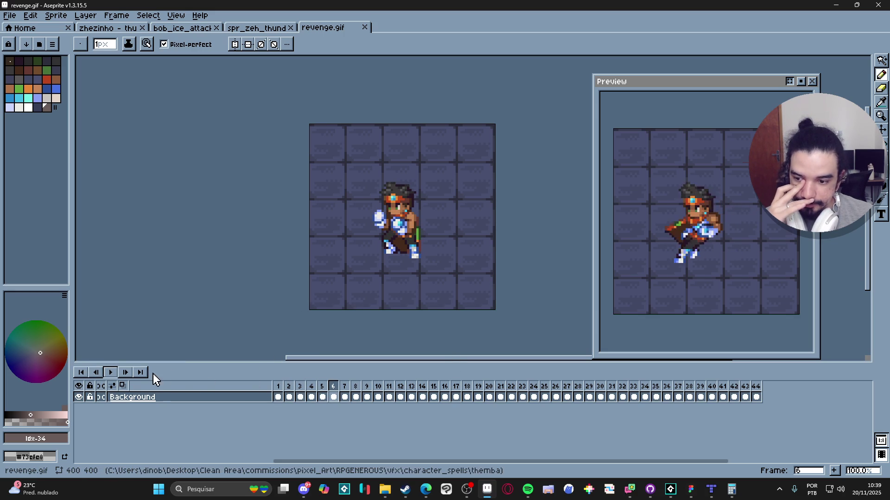
pyautogui.click(112, 373)
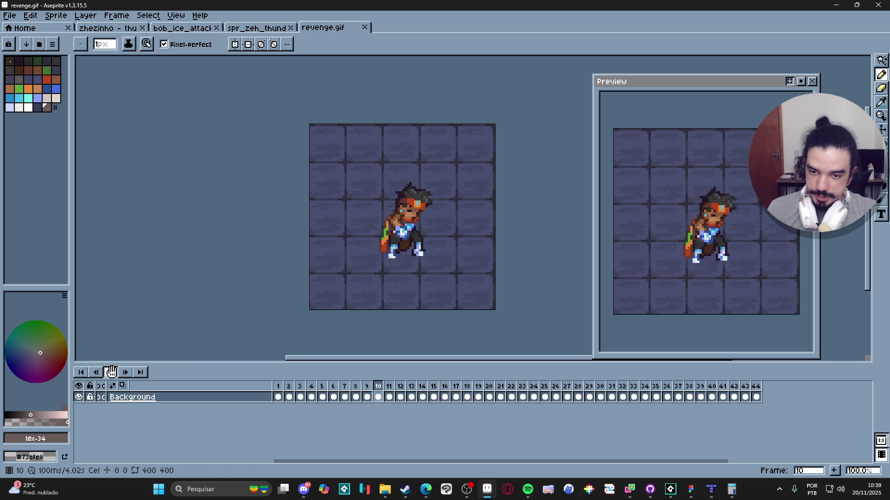
pyautogui.click(111, 373)
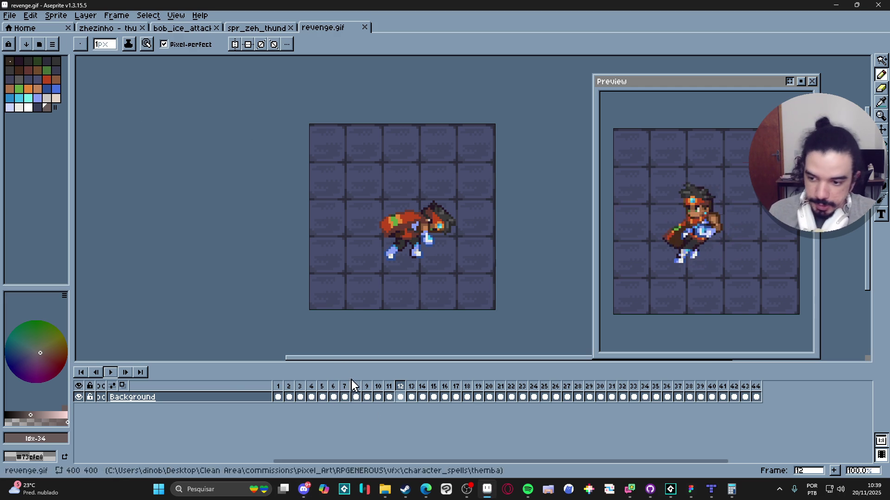
# Step: Step through revenge.gif frames 14 to 29, comparing the frames around frame 25
pyautogui.click(422, 386)
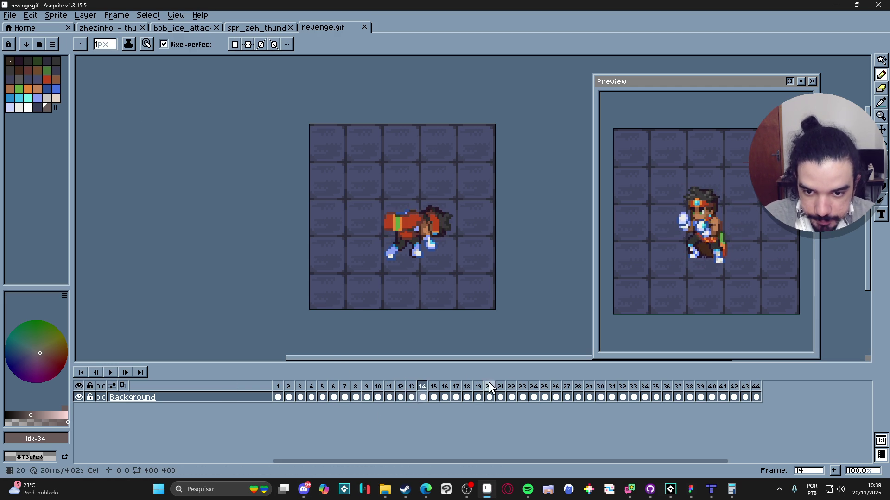
pyautogui.press('Right')
pyautogui.press('Right')
pyautogui.press('Right')
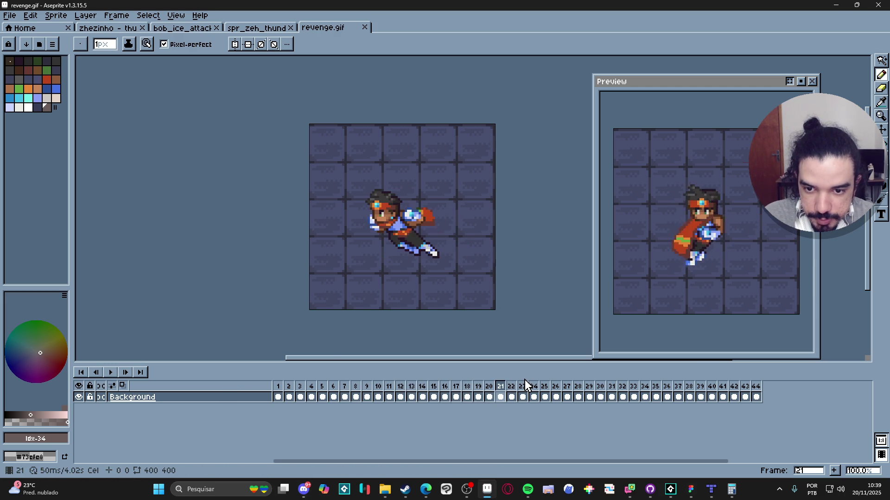
pyautogui.press('Right')
pyautogui.press('Right')
pyautogui.press('Right')
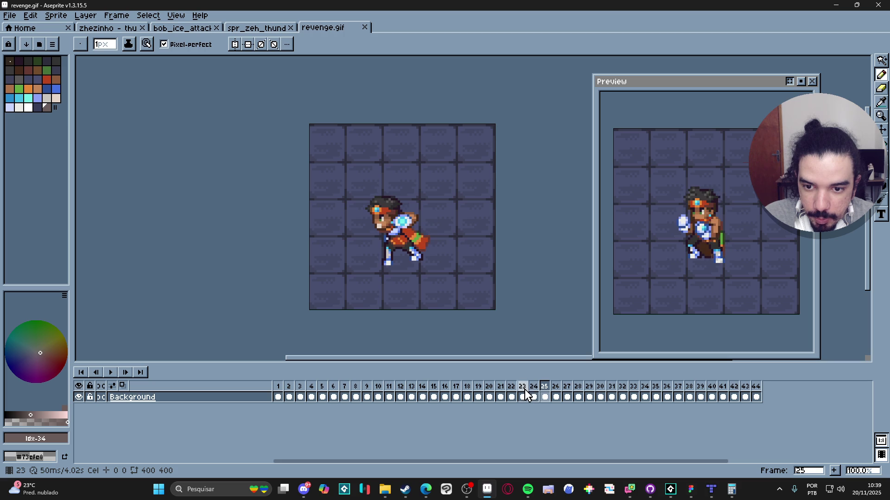
pyautogui.click(533, 397)
pyautogui.click(523, 397)
pyautogui.click(538, 397)
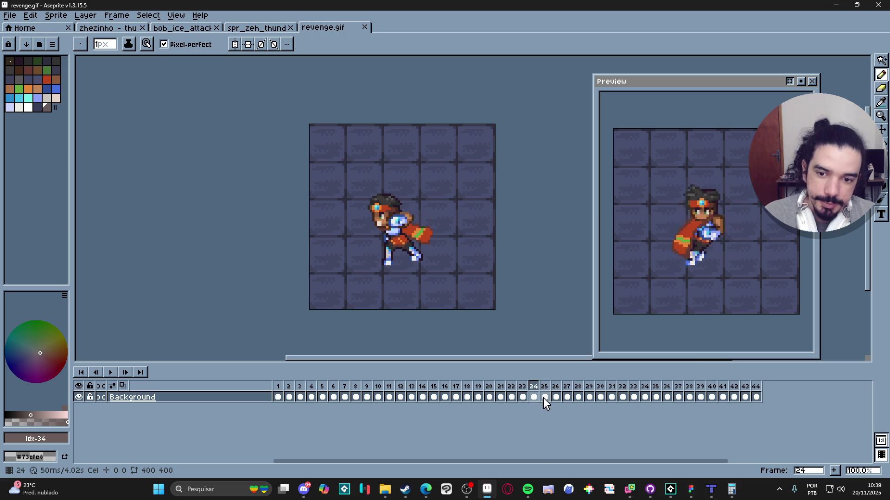
pyautogui.click(544, 397)
pyautogui.press('Right')
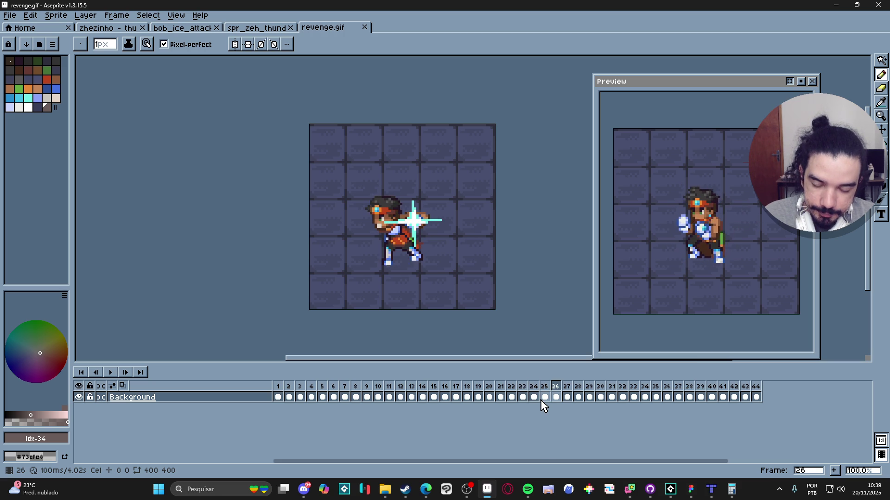
pyautogui.press('Right')
pyautogui.press('Right')
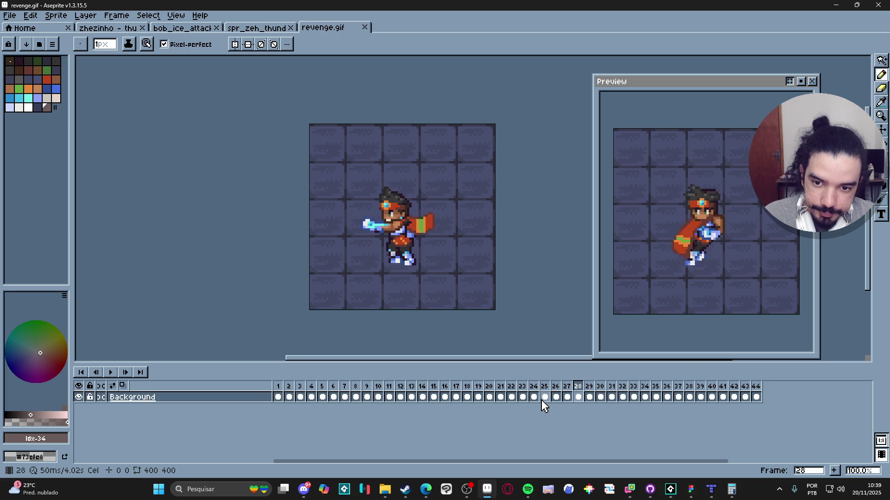
pyautogui.press('Right')
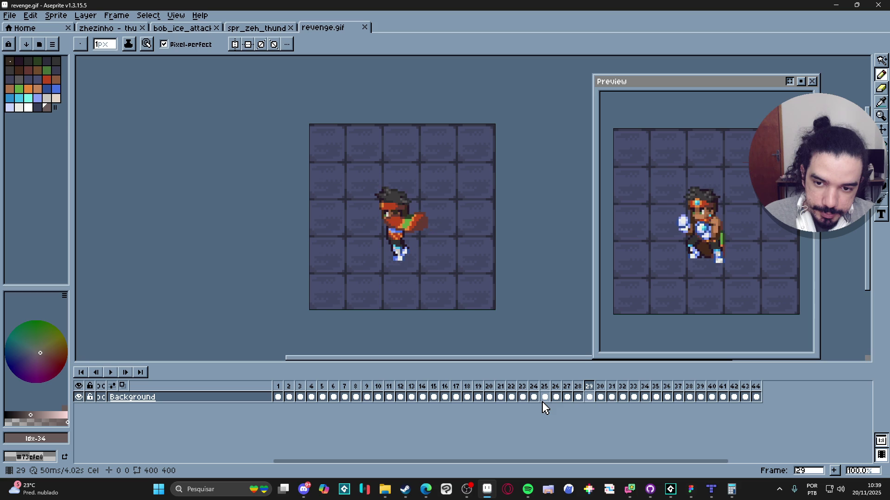
# Step: Step through frames 32 to 42, then play the animation and stop on frame 27
pyautogui.press('Right')
pyautogui.press('Right')
pyautogui.press('Right')
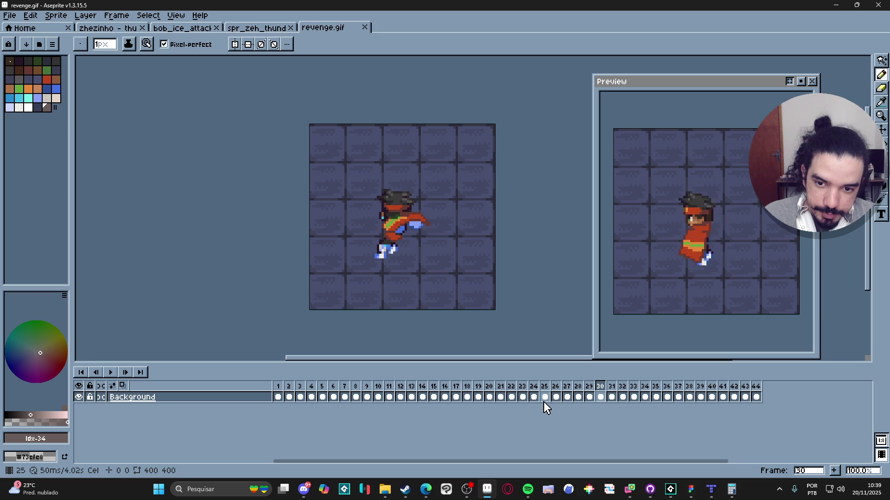
pyautogui.press('Right')
pyautogui.press('Right')
pyautogui.press('Right')
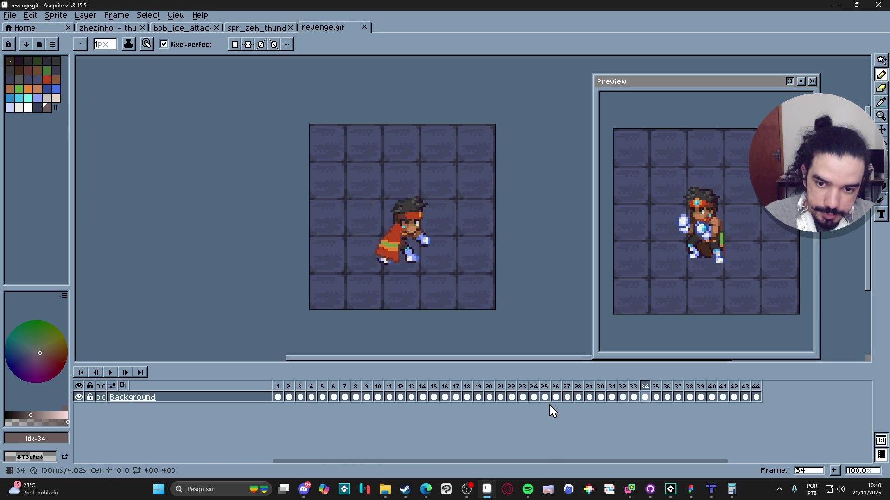
pyautogui.press('Left')
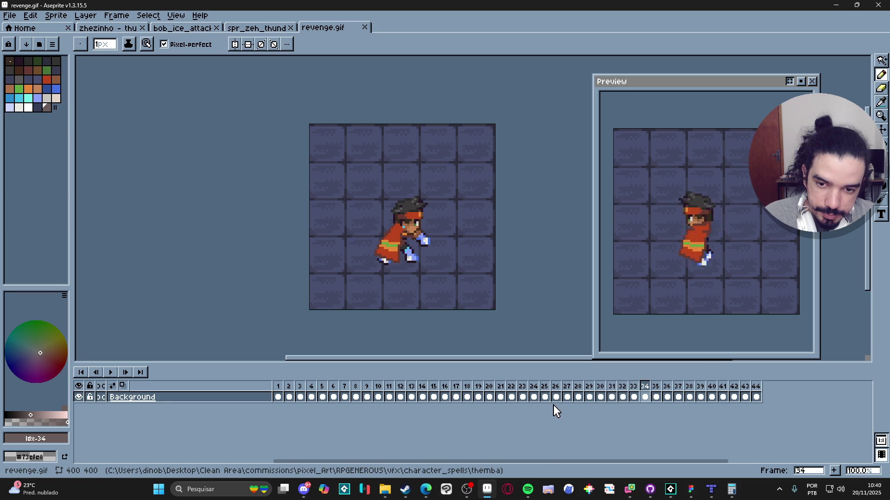
pyautogui.press('Right')
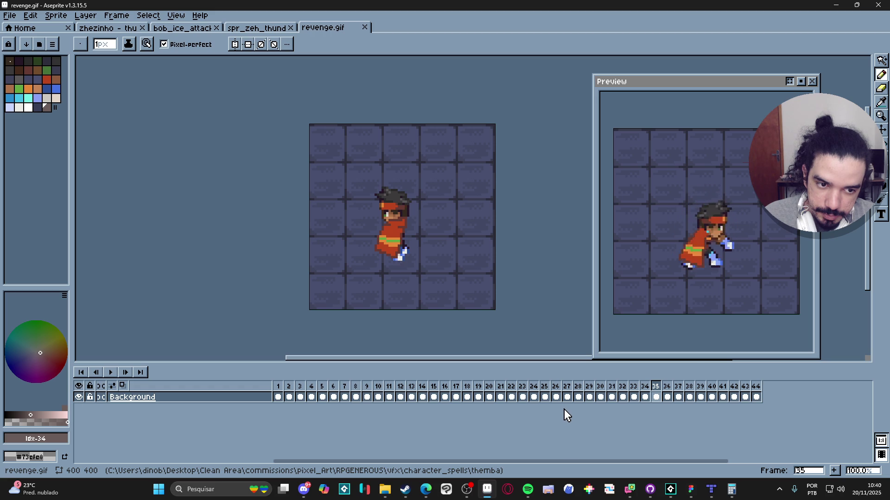
pyautogui.press('Right')
pyautogui.press('Right')
pyautogui.press('Right')
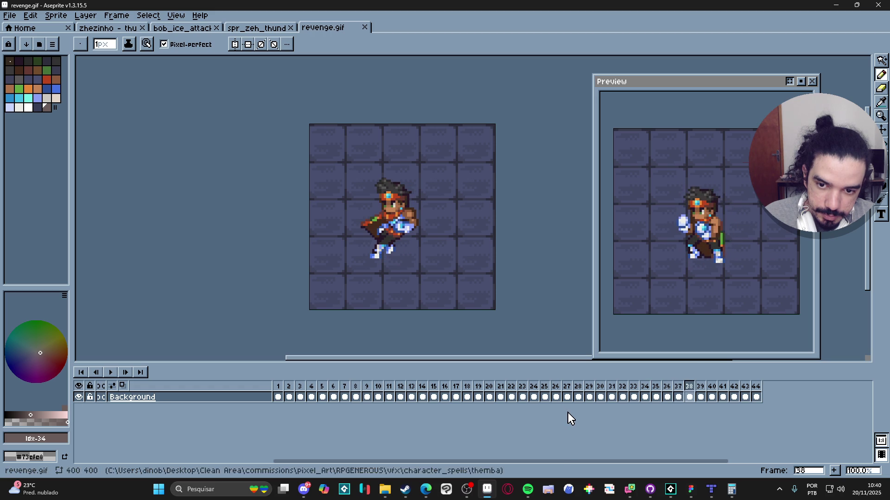
pyautogui.press('Left')
pyautogui.press('Left')
pyautogui.press('Left')
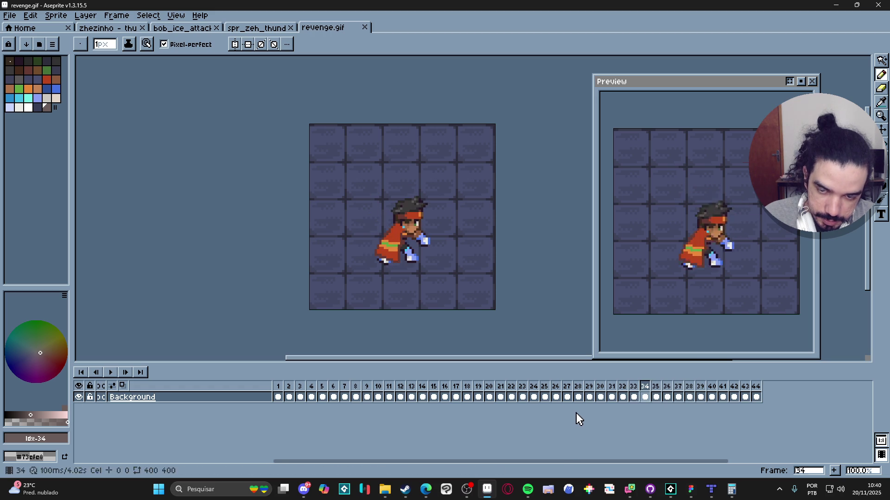
pyautogui.press('Right')
pyautogui.press('Left')
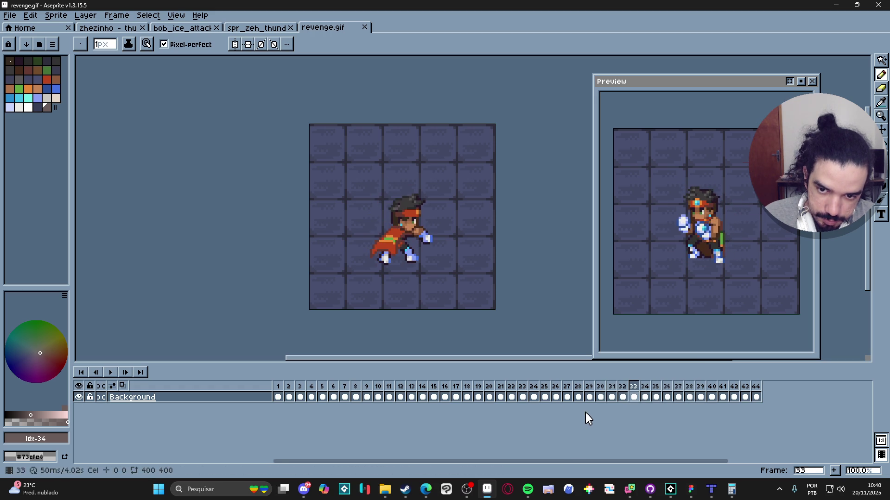
pyautogui.press('Right')
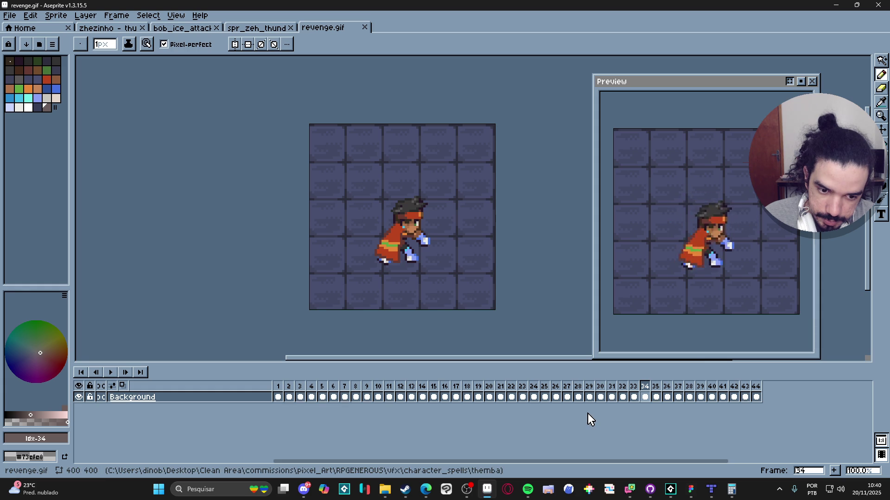
pyautogui.press('Right')
pyautogui.press('Right')
pyautogui.press('Right')
pyautogui.press('Right')
pyautogui.press('Right')
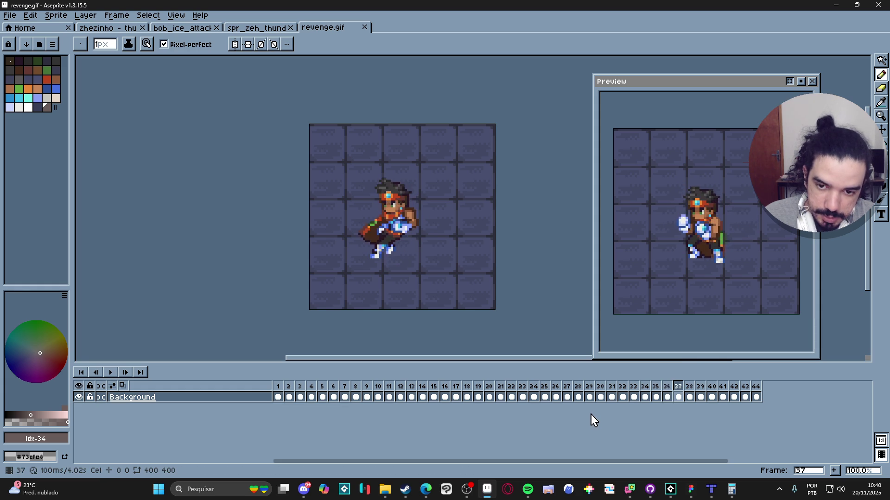
pyautogui.press('Right')
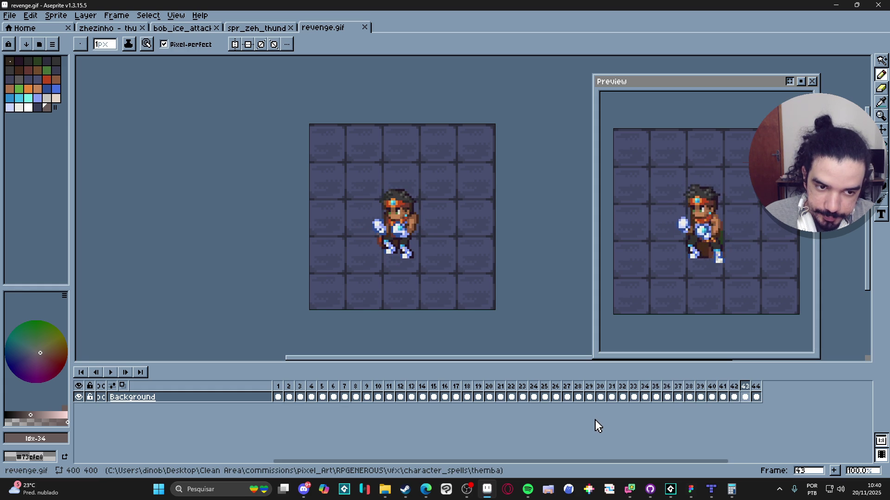
pyautogui.press('Return')
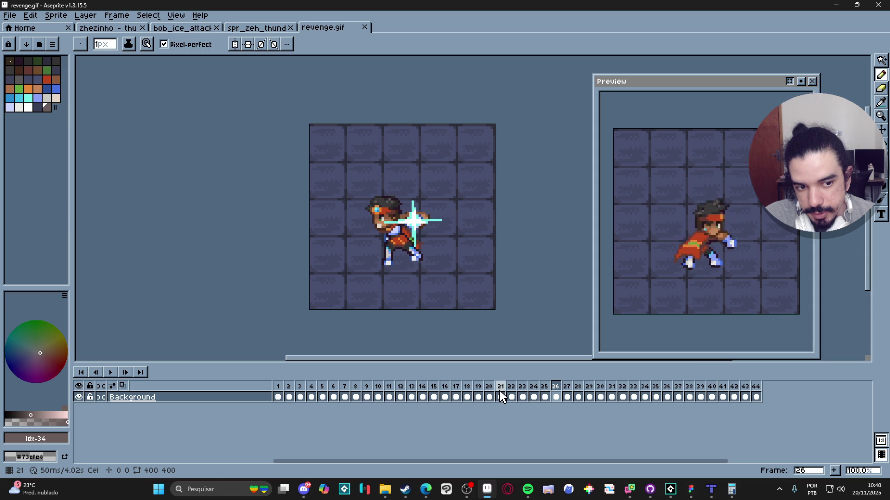
pyautogui.click(112, 377)
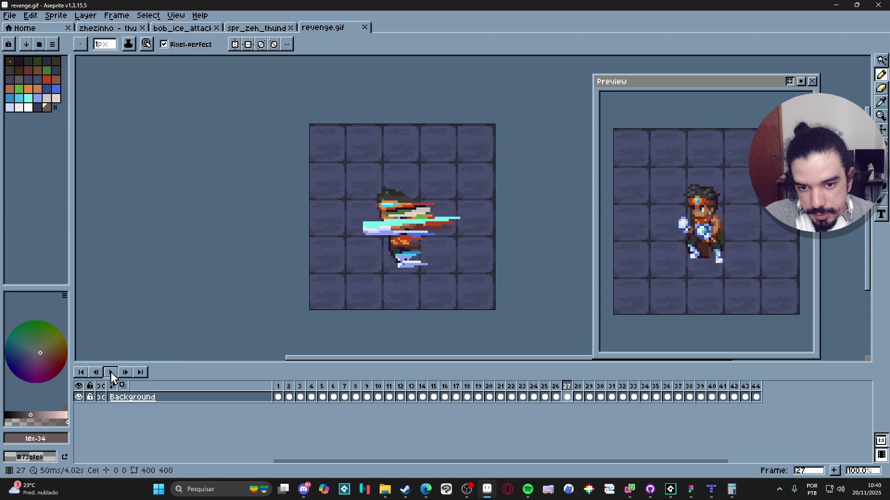
pyautogui.click(113, 377)
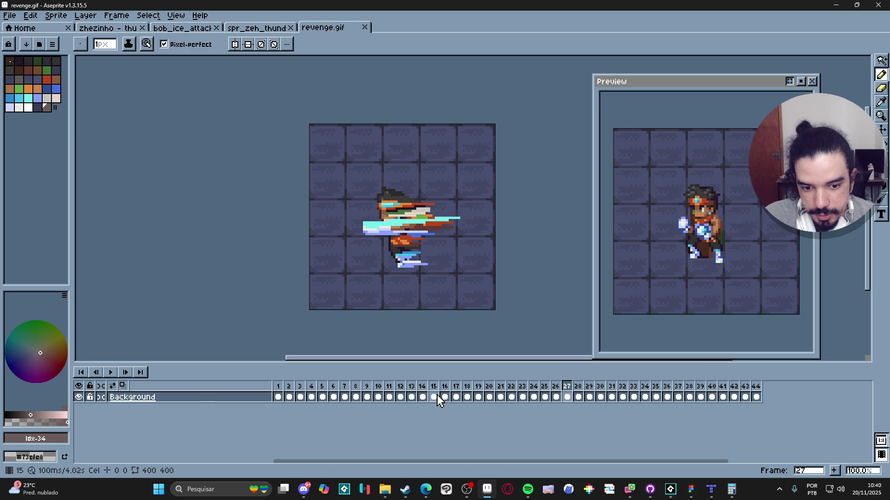
# Step: Add an empty Layer 1 above the Background layer with Shift+N
pyautogui.click(251, 401)
pyautogui.hotkey('shift', 'n')
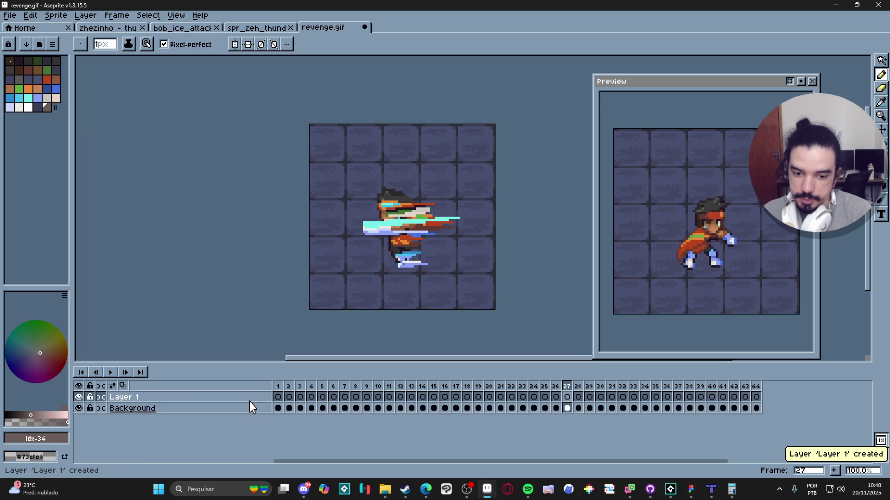
pyautogui.click(568, 398)
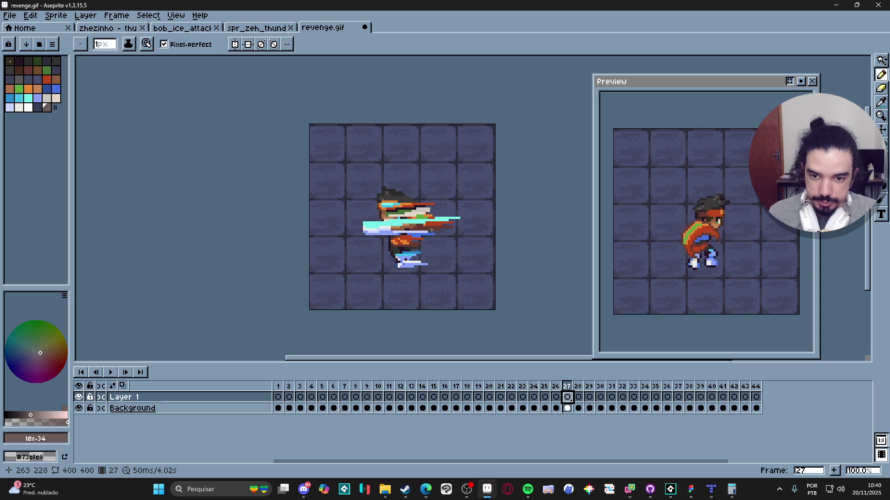
pyautogui.scroll(-3, 432, 230)
pyautogui.scroll(6, 417, 259)
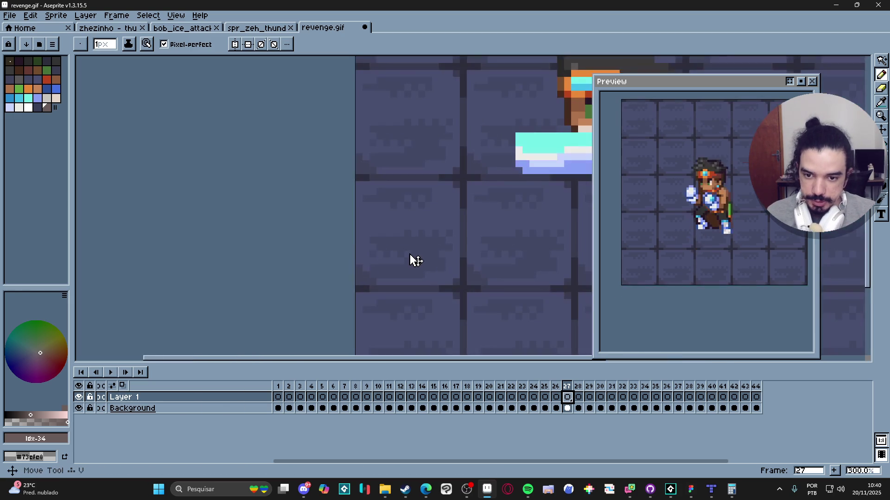
pyautogui.keyDown('ctrl'); pyautogui.click(413, 258); pyautogui.keyUp('ctrl')
pyautogui.scroll(7, 445, 280)
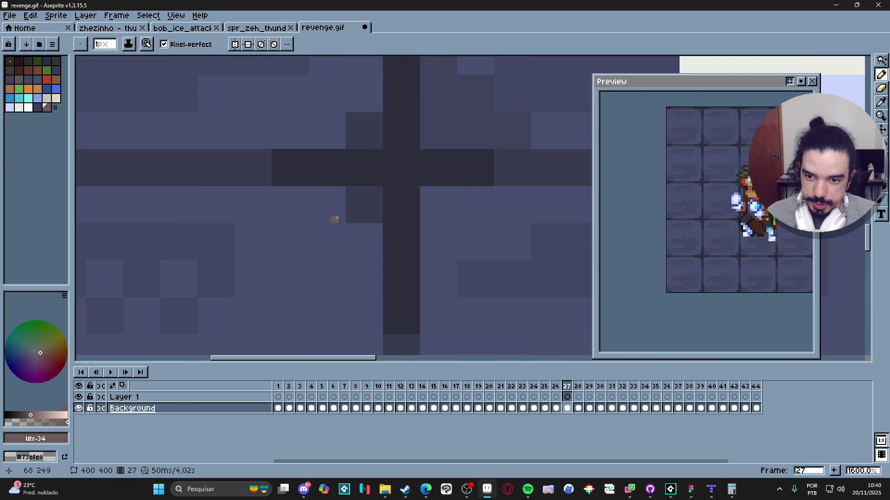
pyautogui.scroll(-7, 335, 218)
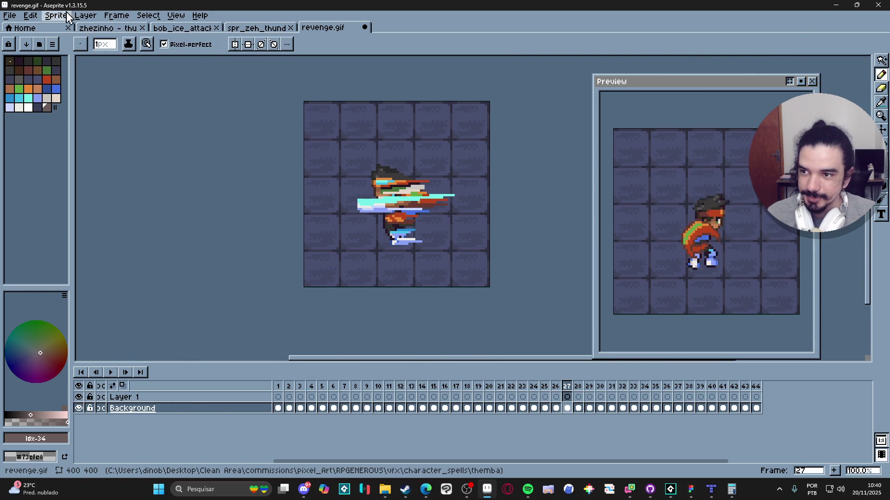
# Step: Resize the sprite to 80x80 by entering 400/5 as the width in Sprite Size
pyautogui.click(56, 15)
pyautogui.click(95, 68)
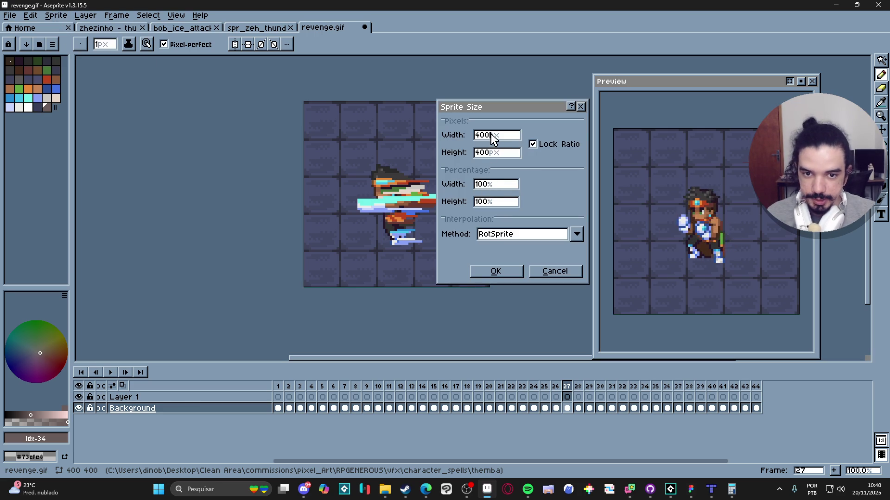
pyautogui.write('/5')
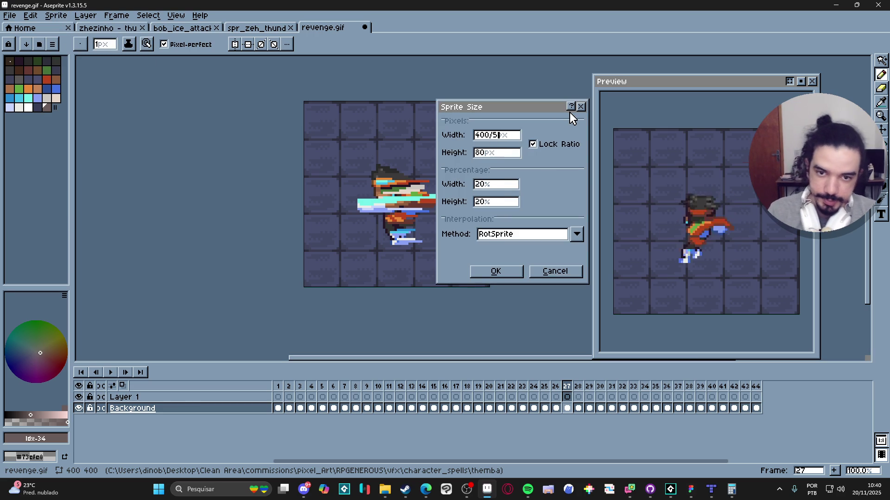
pyautogui.press('Return')
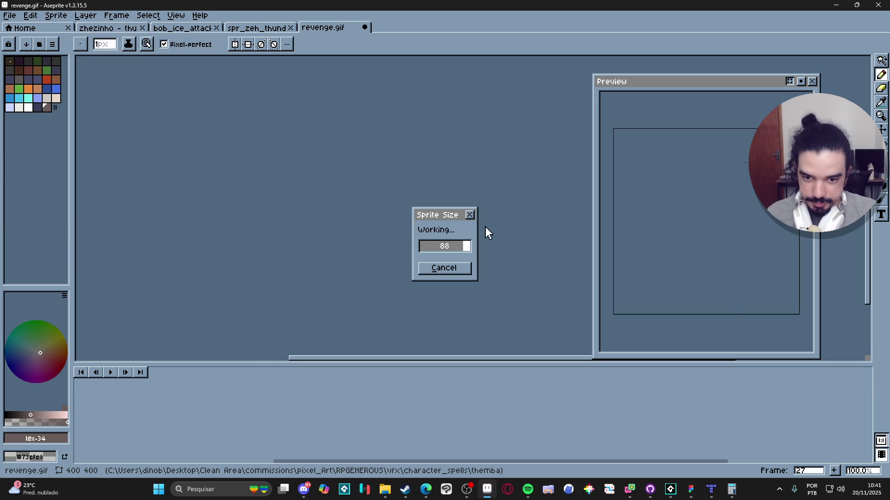
# Step: Step through the resized frames, then return to frame 1 on Layer 1
pyautogui.scroll(5, 485, 227)
pyautogui.click(278, 389)
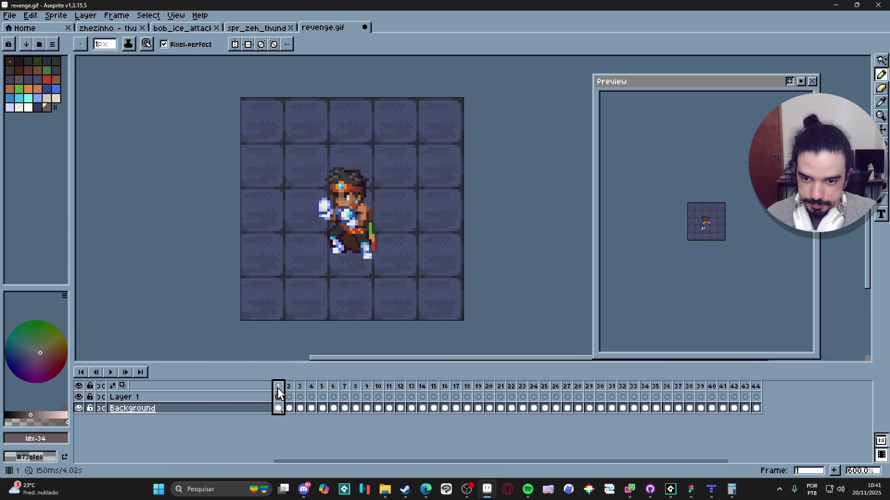
pyautogui.press('Return')
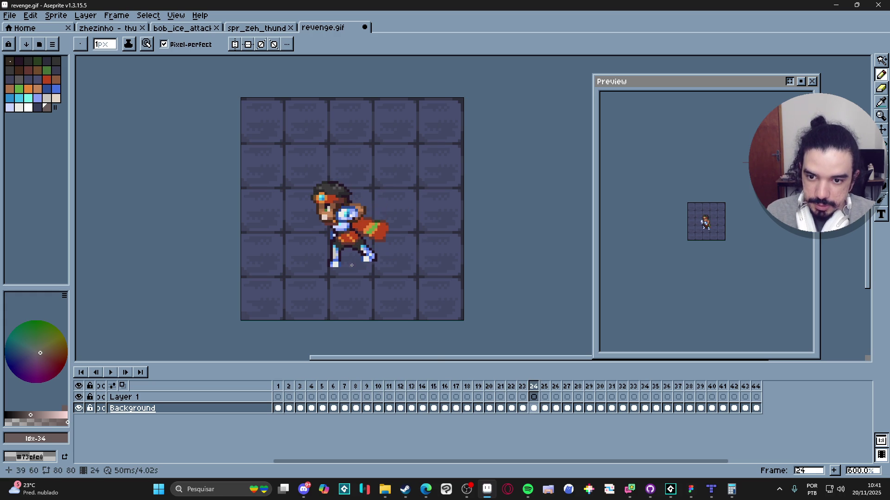
pyautogui.press('Left')
pyautogui.press('Left')
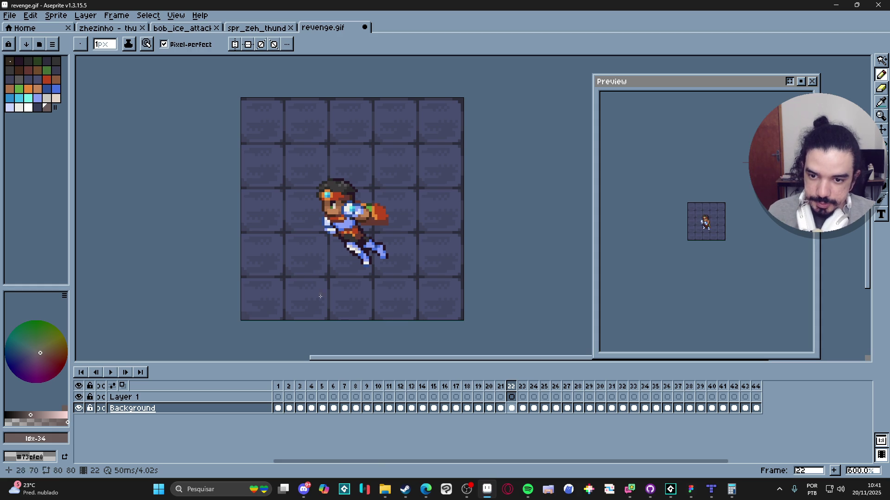
pyautogui.click(278, 397)
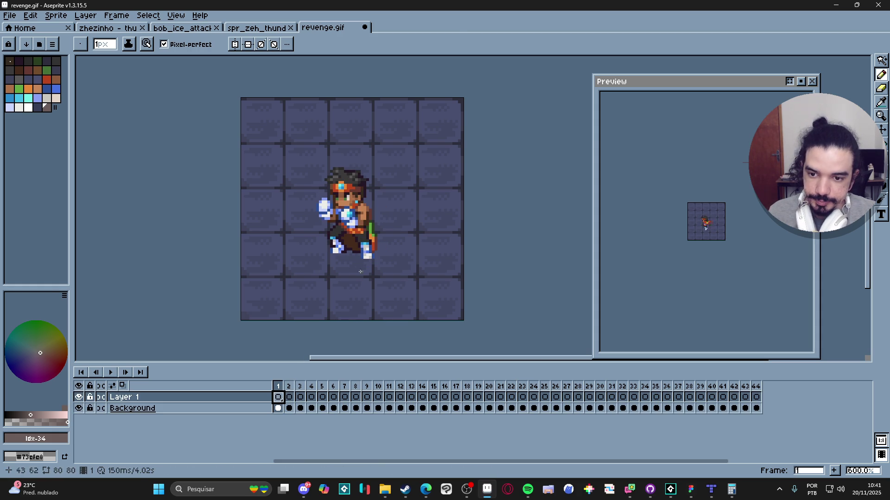
# Step: Convert the Background into a regular layer, Layer 0
pyautogui.press('w')
pyautogui.press('v')
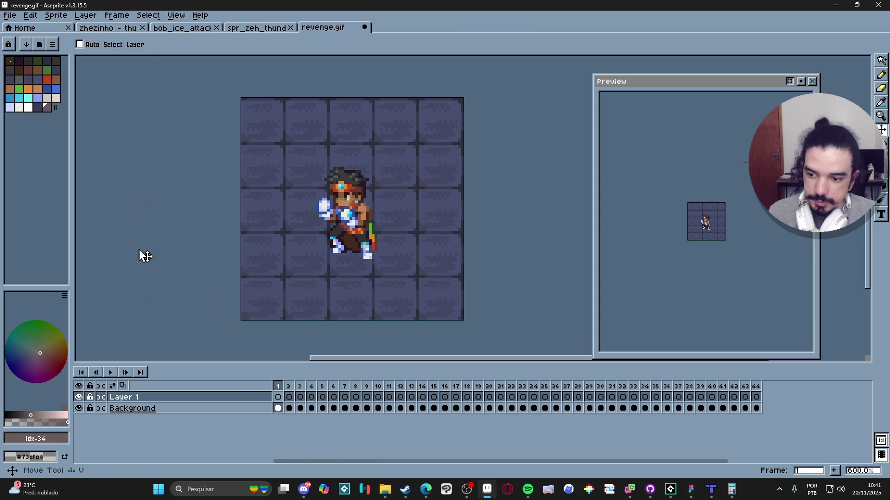
pyautogui.click(160, 408)
pyautogui.rightClick(161, 409)
pyautogui.moveTo(236, 430)
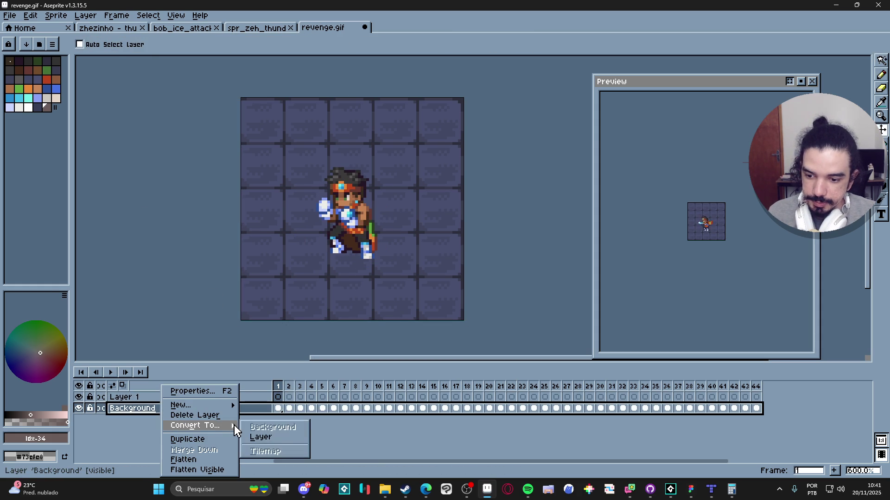
pyautogui.click(260, 437)
# Step: Check Sprite > Color Mode and Magic Wand-select the background tile colour
pyautogui.press('w')
pyautogui.click(283, 266)
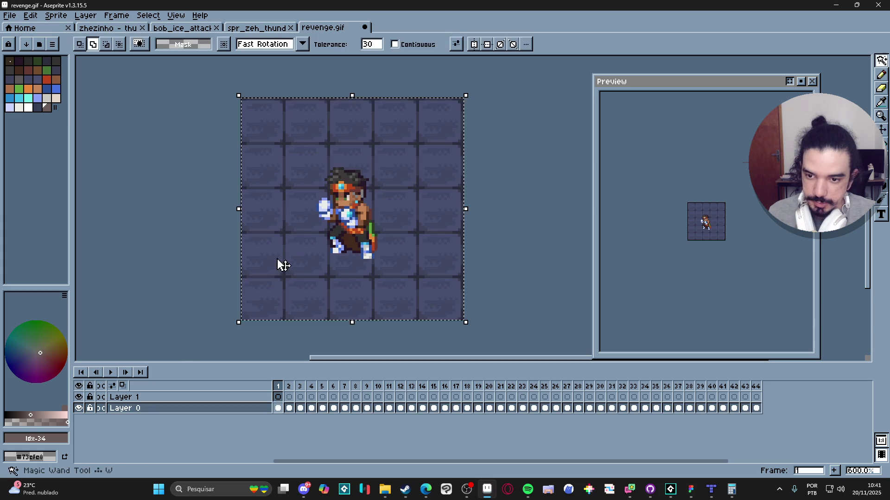
pyautogui.hotkey('ctrl', 'd')
pyautogui.press('v')
pyautogui.click(56, 15)
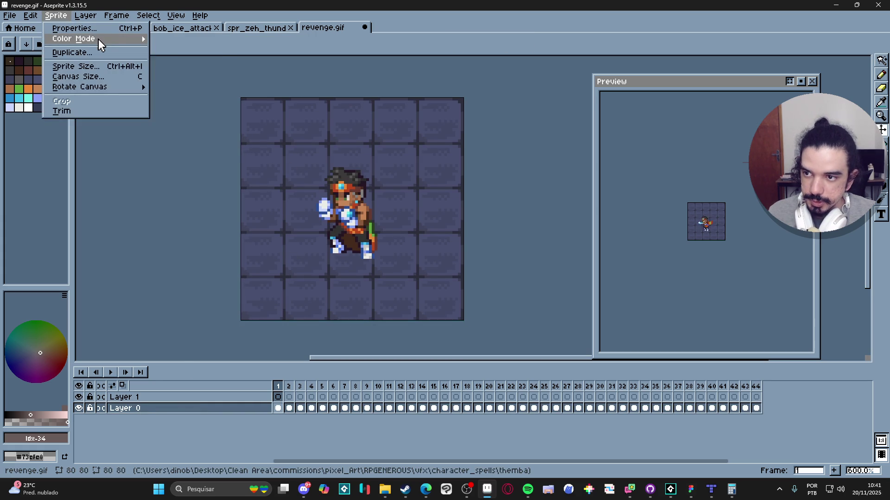
pyautogui.click(176, 39)
pyautogui.press('w')
pyautogui.click(268, 221)
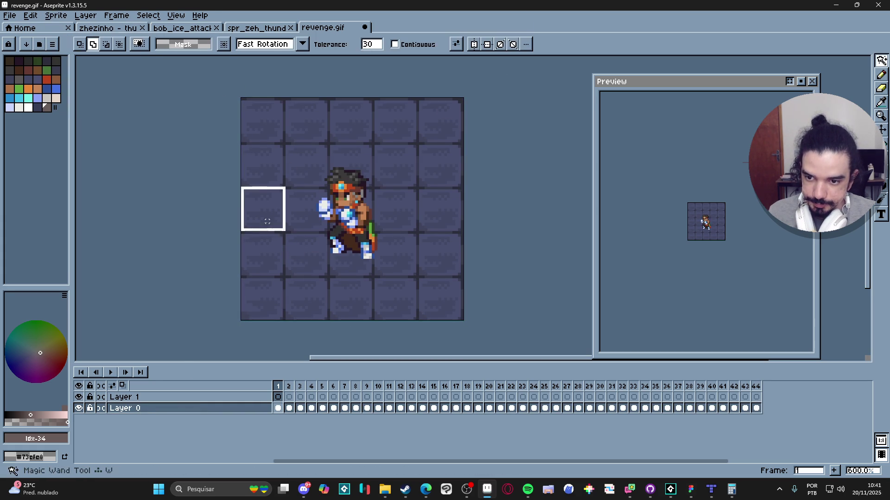
pyautogui.click(268, 234)
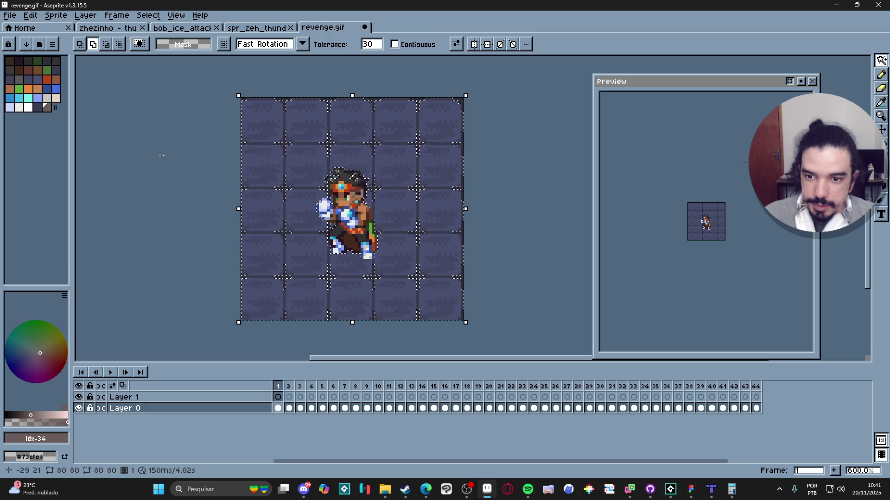
# Step: Lower the Magic Wand tolerance to 10 and reselect the background tiles
pyautogui.scroll(6, 320, 171)
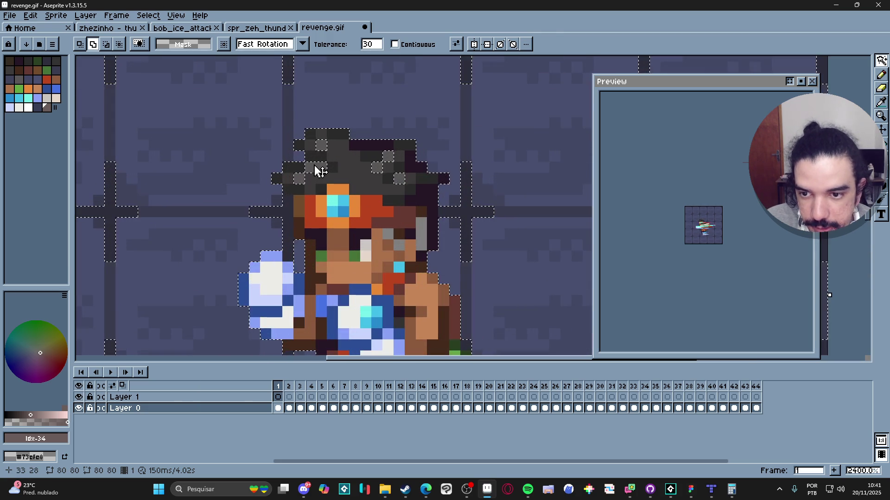
pyautogui.click(370, 44)
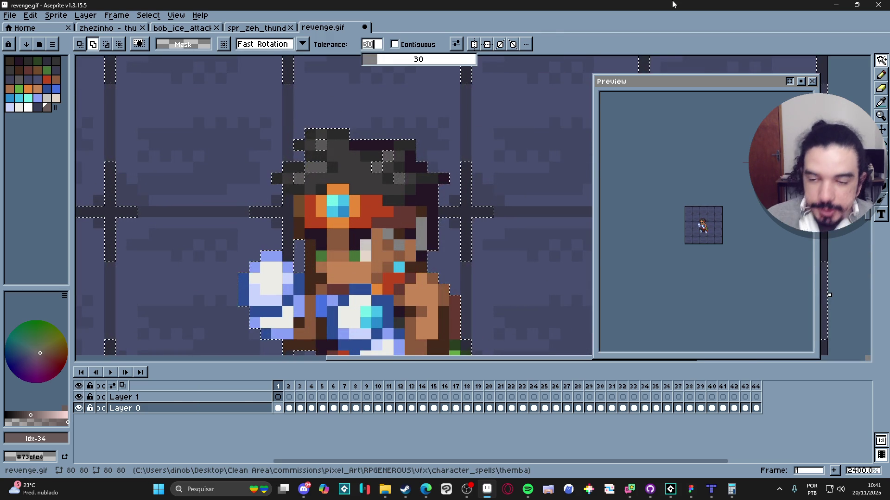
pyautogui.write('10')
pyautogui.press('Return')
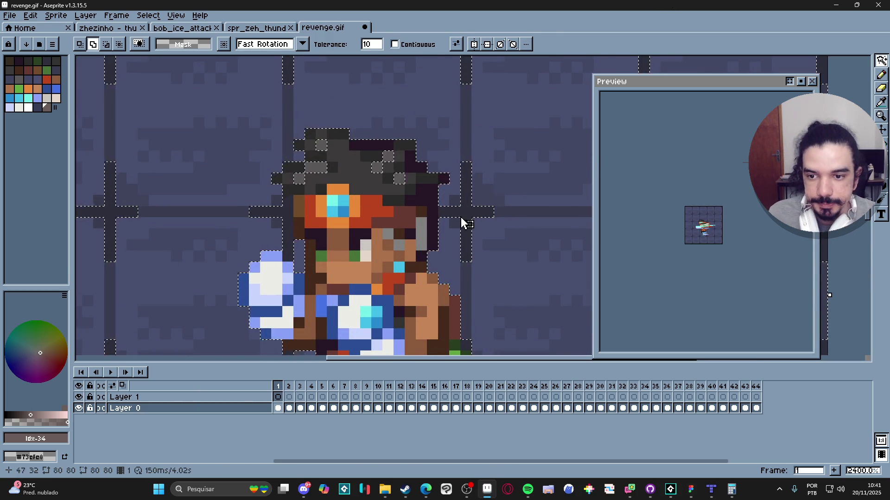
pyautogui.scroll(-4, 441, 206)
pyautogui.click(373, 179)
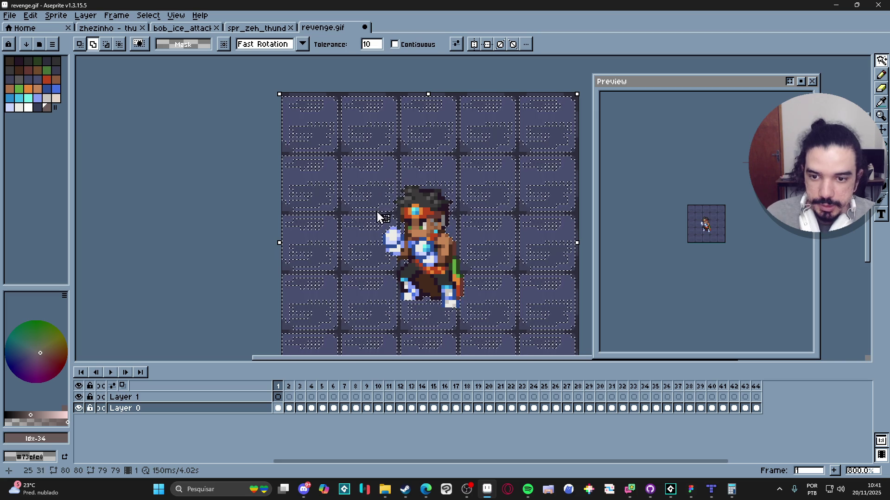
pyautogui.scroll(4, 379, 215)
pyautogui.click(393, 238)
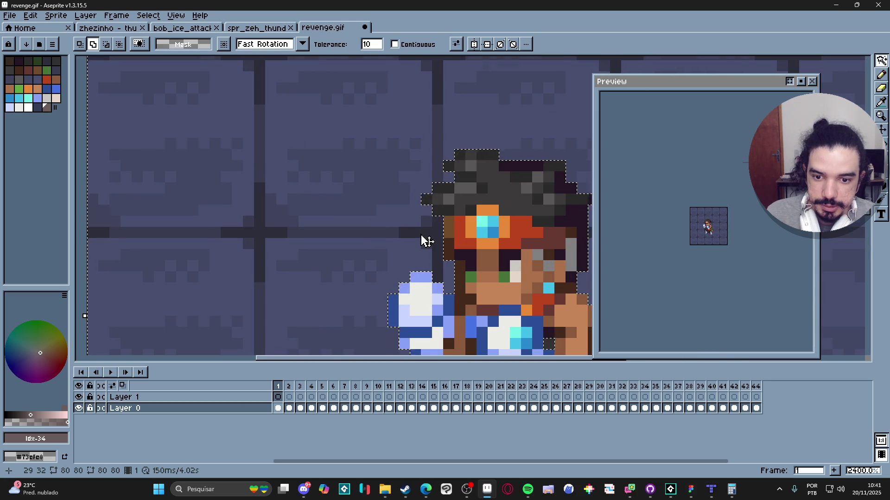
pyautogui.scroll(-5, 426, 241)
pyautogui.scroll(3, 417, 298)
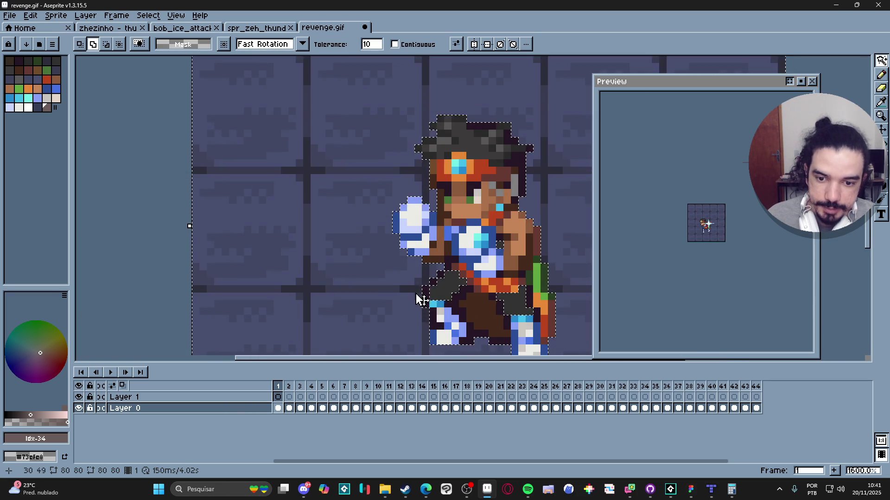
pyautogui.hotkey('ctrl', 'z')
pyautogui.scroll(-3, 384, 310)
pyautogui.press('Delete')
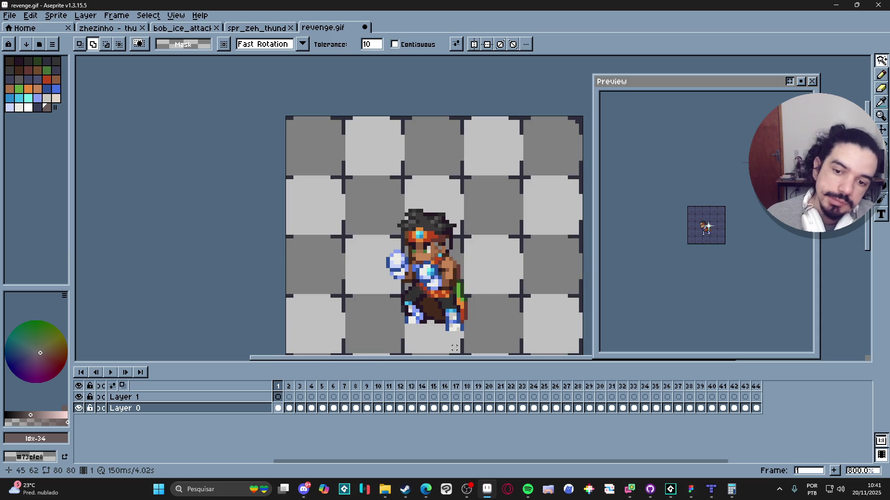
pyautogui.hotkey('ctrl', 'z')
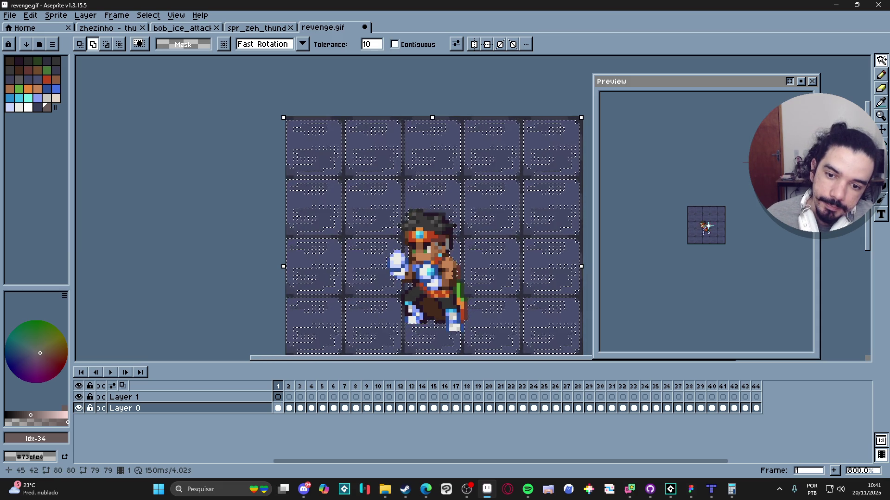
pyautogui.hotkey('ctrl', 'z')
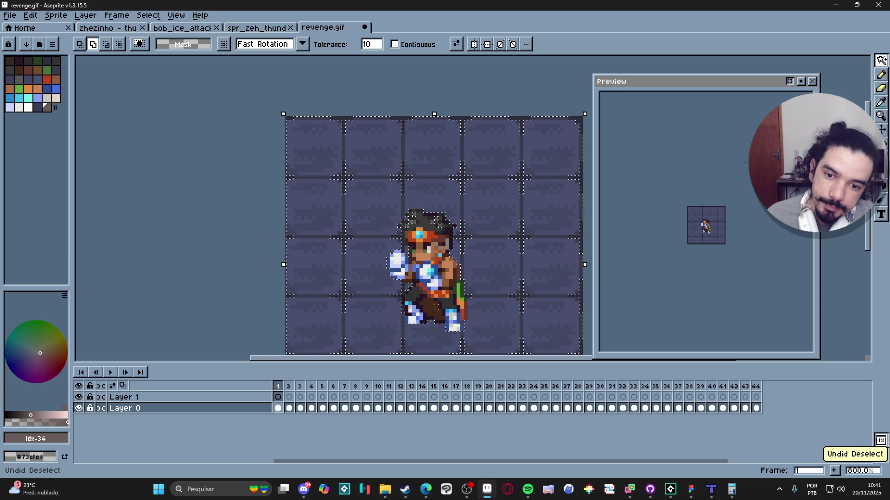
pyautogui.hotkey('ctrl', 'z')
pyautogui.hotkey('ctrl', 'z')
pyautogui.scroll(5, 452, 262)
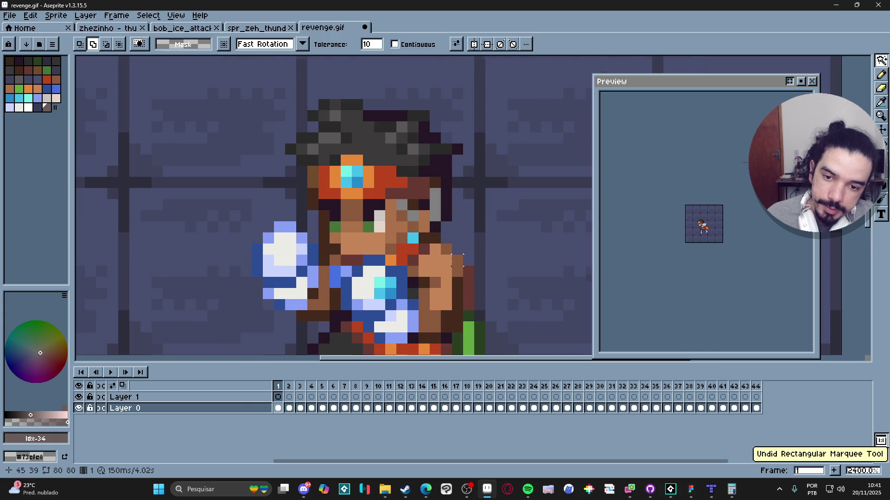
pyautogui.press('v')
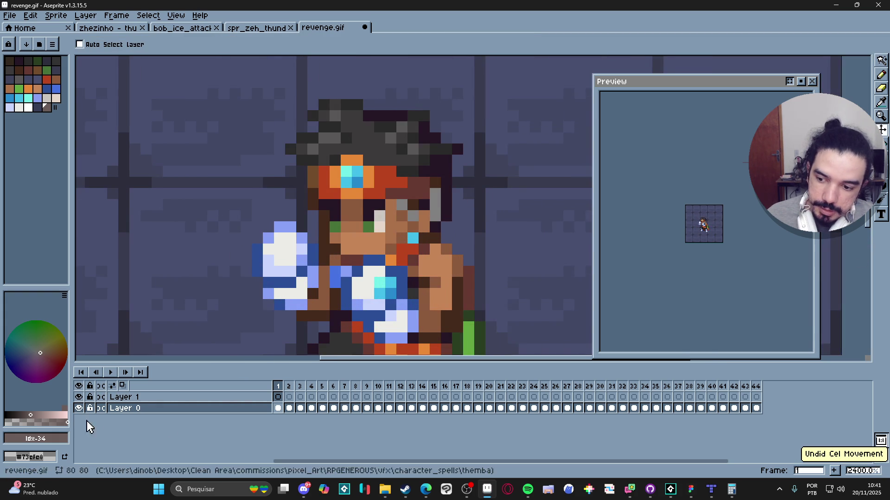
pyautogui.click(78, 408)
pyautogui.click(79, 408)
pyautogui.click(78, 408)
pyautogui.click(78, 408)
pyautogui.click(79, 408)
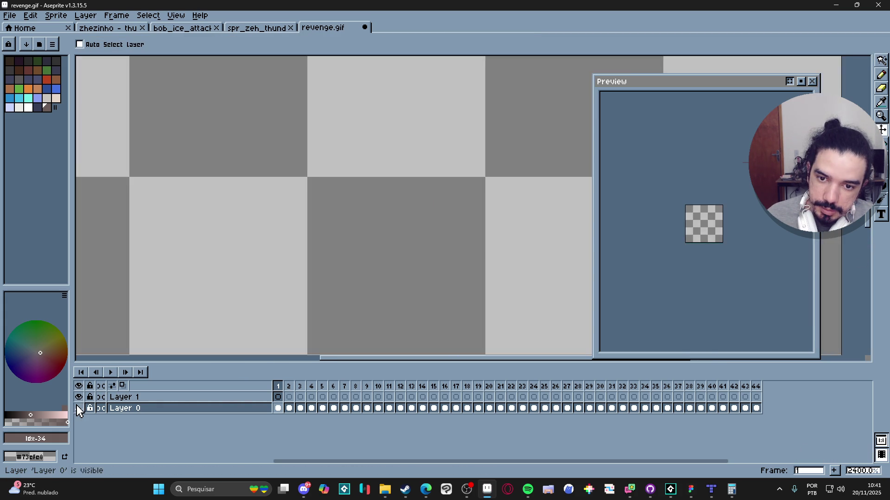
pyautogui.click(78, 408)
pyautogui.scroll(-5, 431, 229)
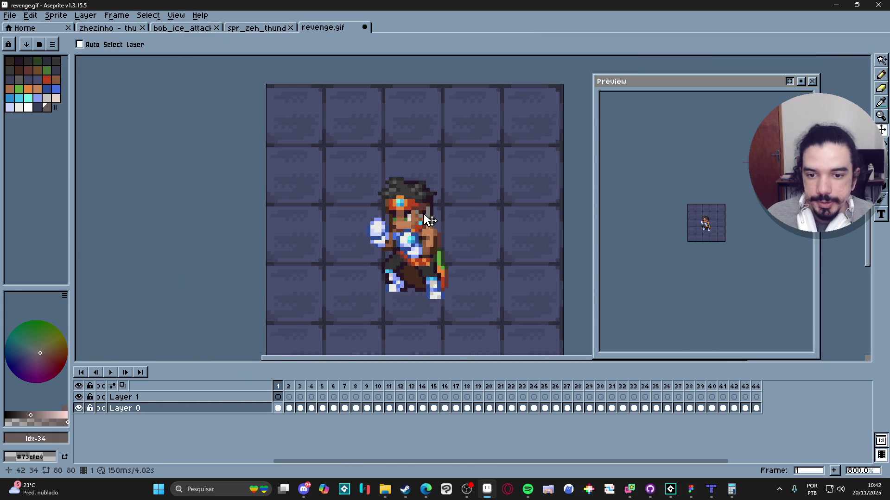
# Step: Select Layer 1's frame 1 cel and glance at frame 10 before returning to frame 1
pyautogui.click(280, 400)
pyautogui.scroll(-1, 417, 311)
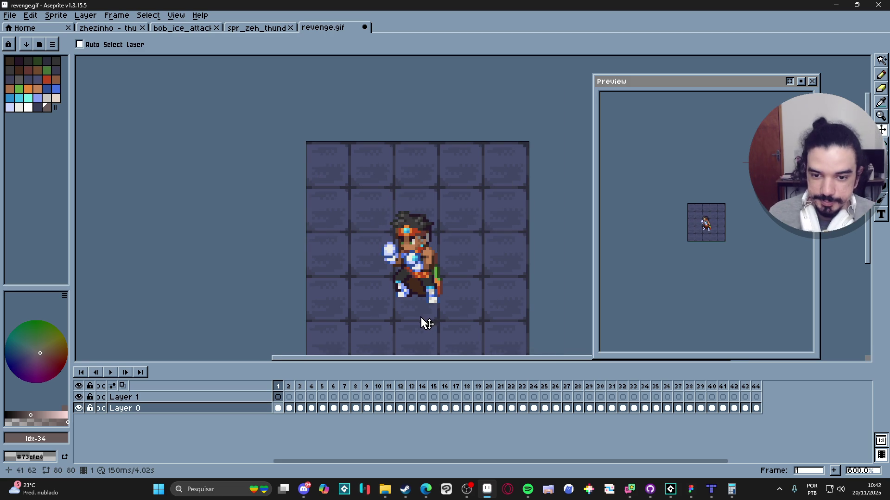
pyautogui.press('m')
pyautogui.scroll(4, 384, 178)
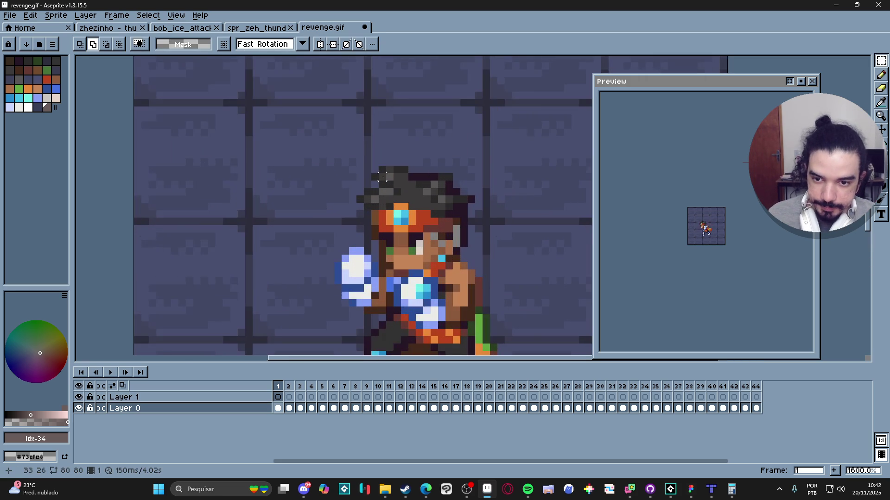
pyautogui.scroll(-4, 383, 177)
pyautogui.scroll(1, 384, 186)
pyautogui.click(376, 387)
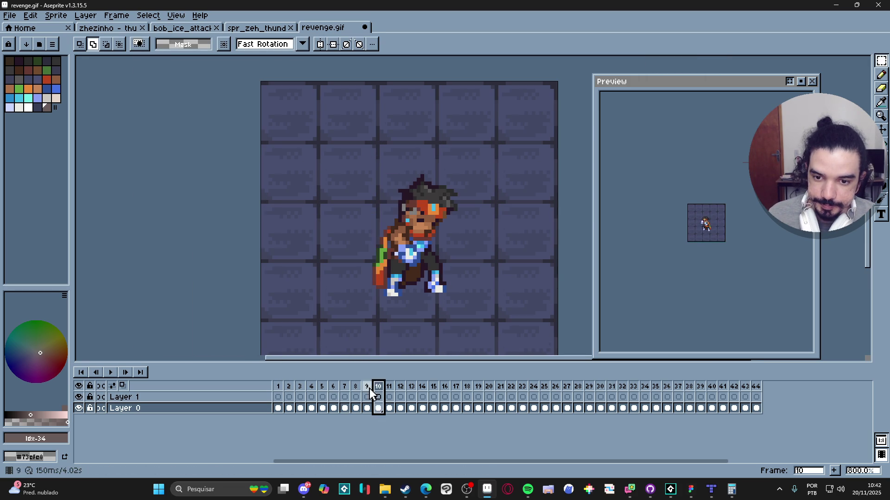
pyautogui.click(278, 386)
pyautogui.scroll(3, 369, 315)
# Step: Make the dark purple tile colour and the remaining tile shade transparent
pyautogui.press('b')
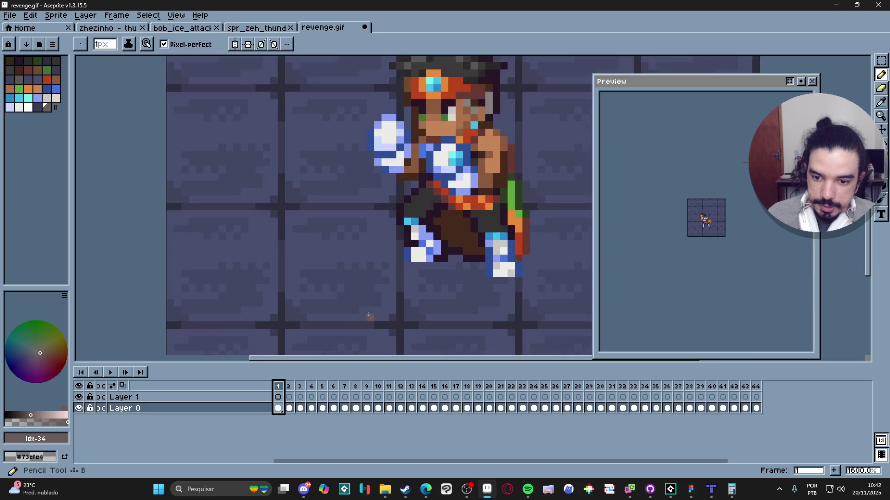
pyautogui.keyDown('alt'); pyautogui.click(372, 308); pyautogui.keyUp('alt')
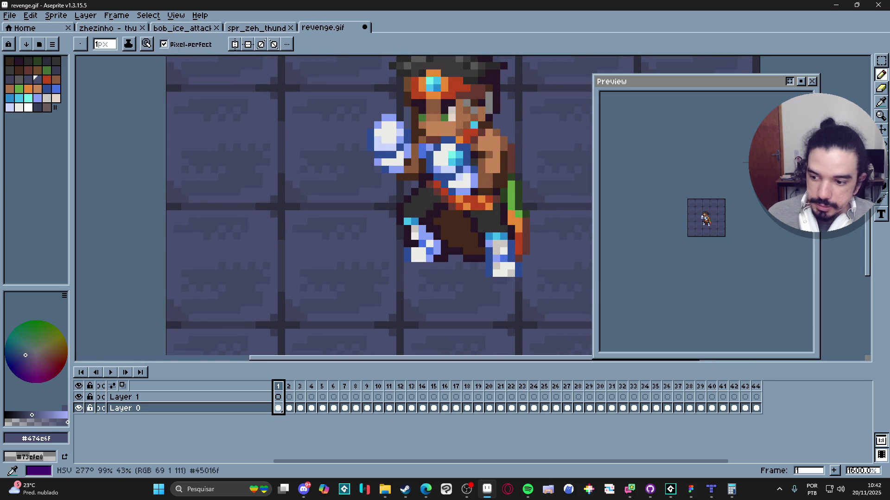
pyautogui.hotkey('shift', 'r')
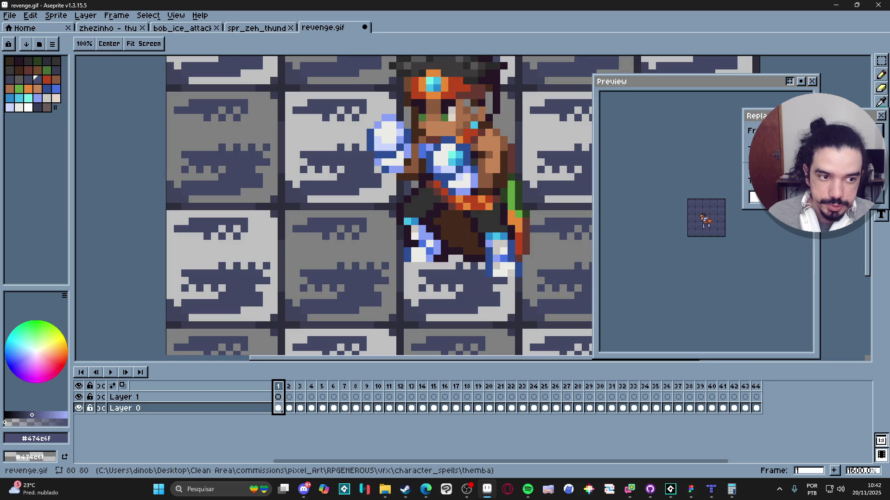
pyautogui.press('Escape')
pyautogui.scroll(-3, 350, 268)
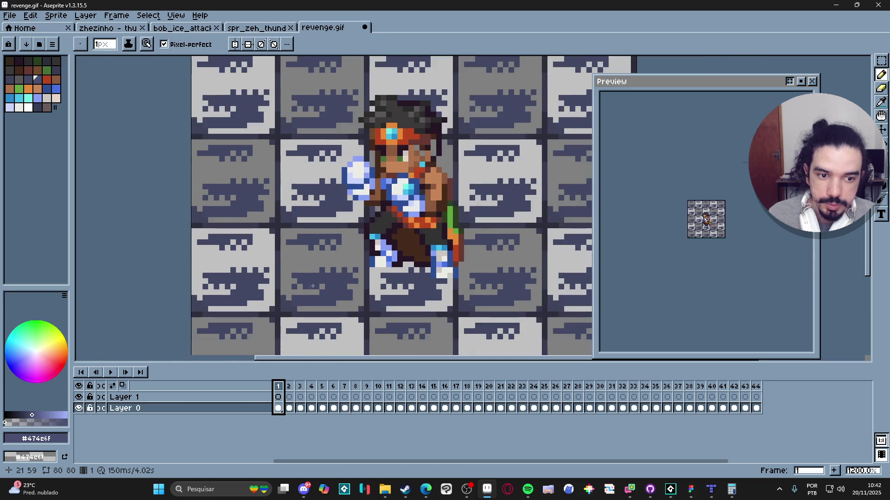
pyautogui.scroll(2, 341, 271)
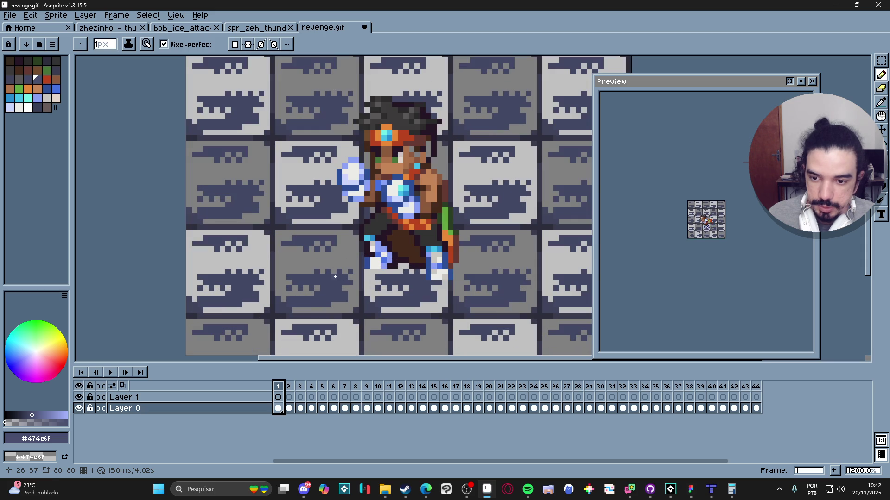
pyautogui.keyDown('alt'); pyautogui.click(345, 266); pyautogui.keyUp('alt')
pyautogui.hotkey('ctrl', 'y')
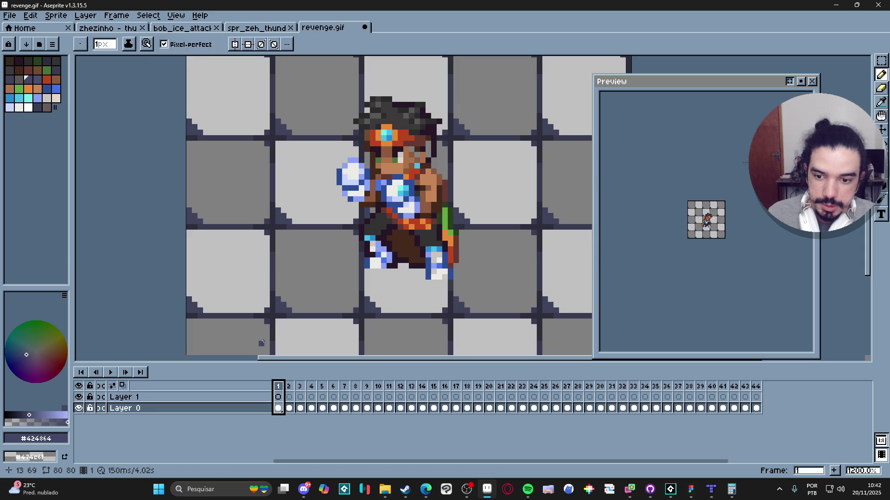
# Step: Replace the grid-line colour #393c4f with transparency, then view frame 19
pyautogui.press('i')
pyautogui.click(289, 299)
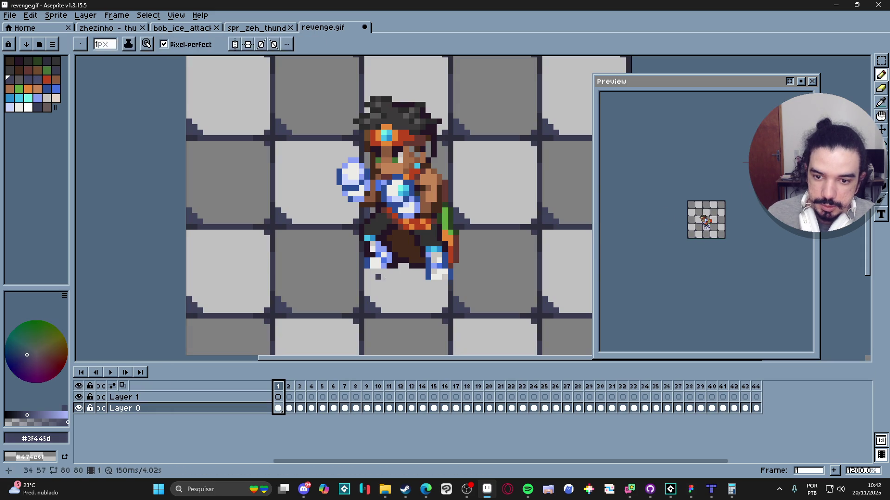
pyautogui.click(323, 225)
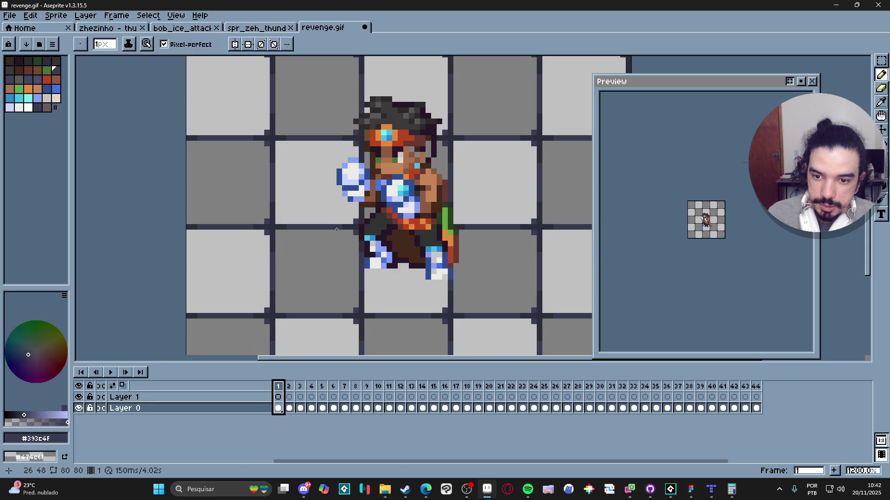
pyautogui.hotkey('shift', 'r')
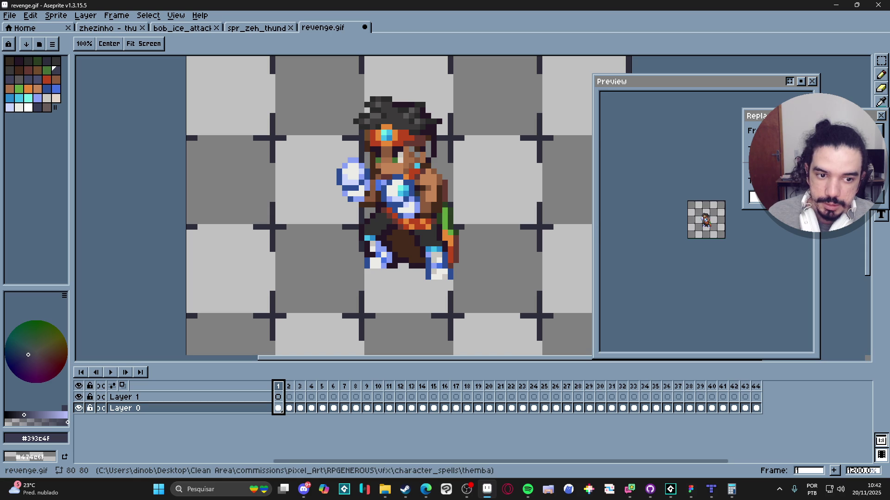
pyautogui.press('Escape')
pyautogui.press('i')
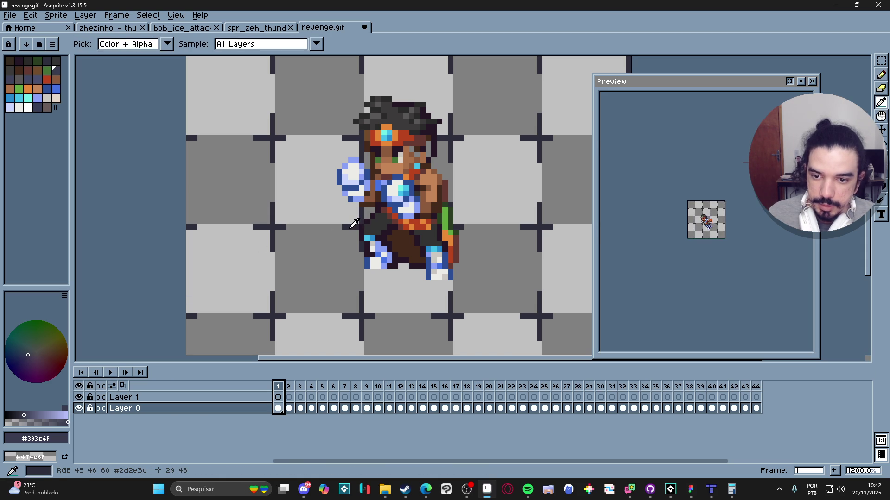
pyautogui.press('b')
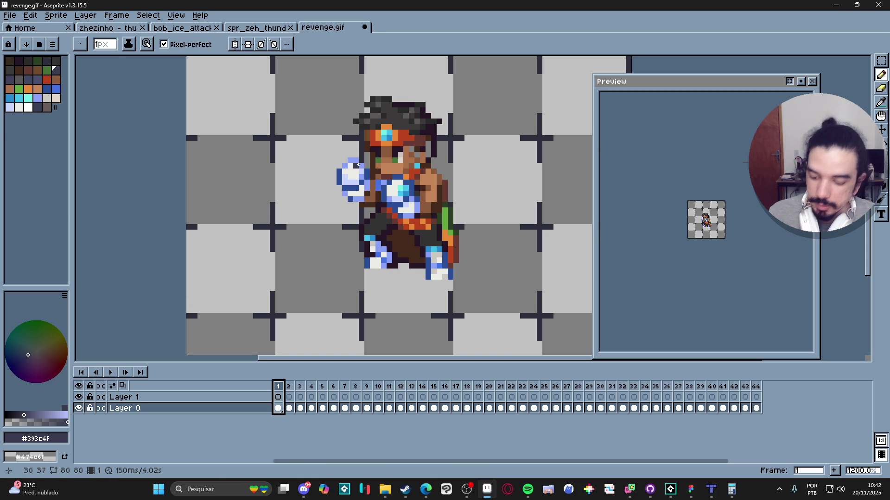
pyautogui.press('m')
pyautogui.click(478, 387)
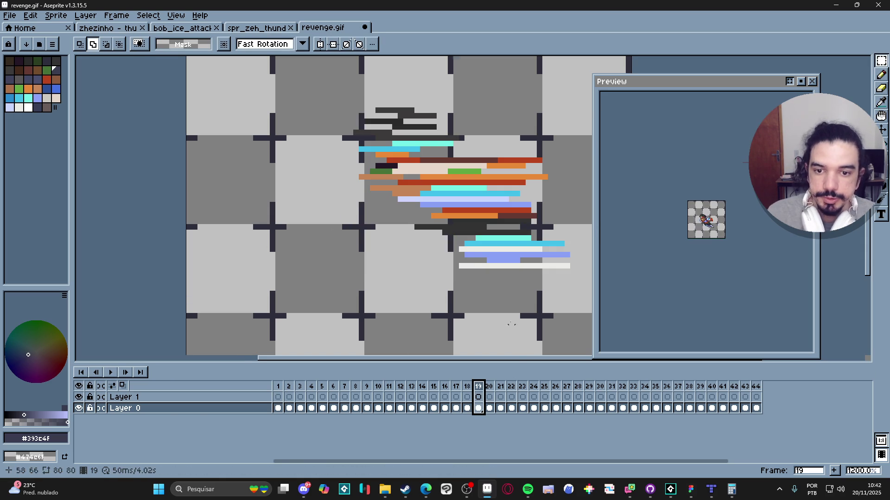
# Step: Check frames 21 and 22, then select the whole 80x80 canvas
pyautogui.scroll(-3, 512, 324)
pyautogui.press('Right')
pyautogui.press('Right')
pyautogui.press('Right')
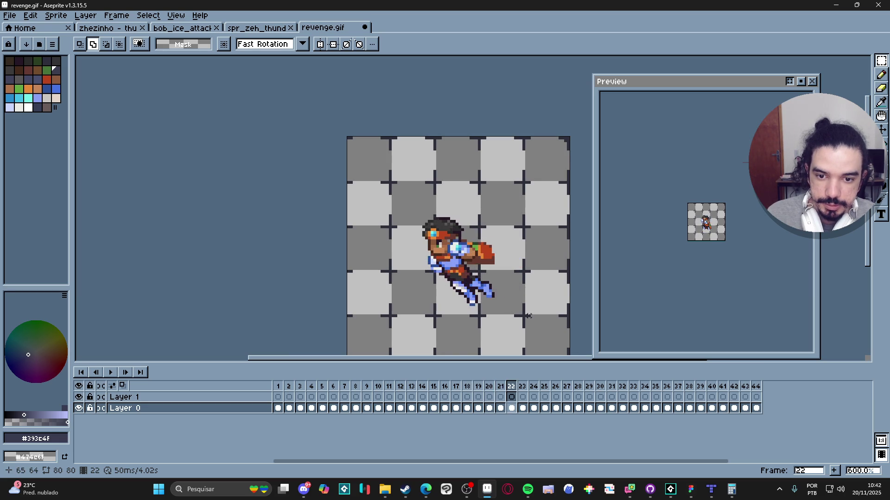
pyautogui.press('Left')
pyautogui.moveTo(412, 213); pyautogui.dragTo(508, 304)
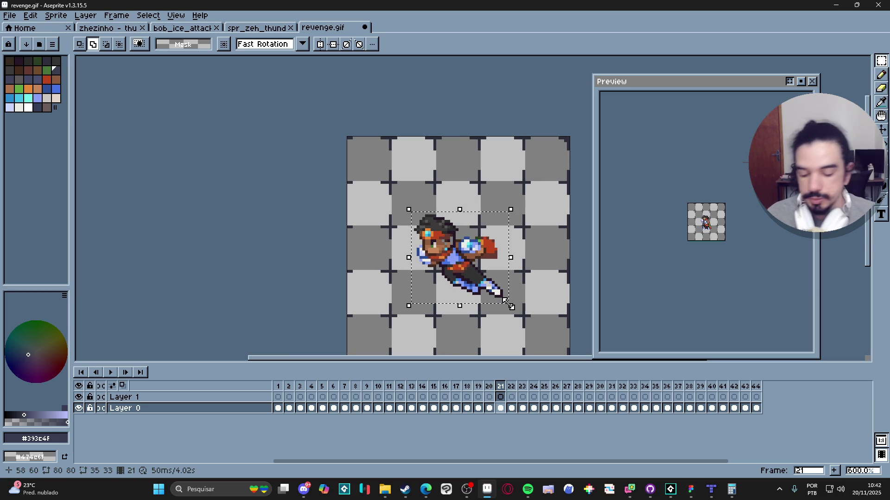
pyautogui.hotkey('ctrl', 'a')
pyautogui.scroll(4, 408, 210)
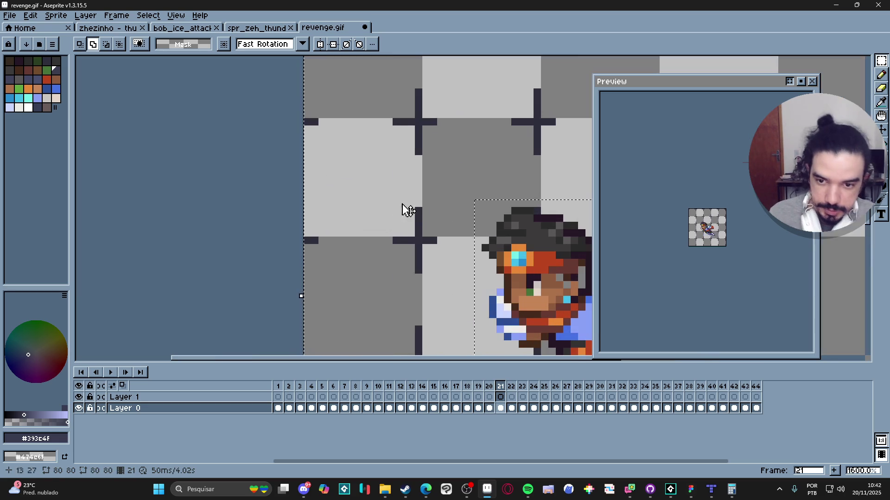
# Step: Replace the dark #2d2c3c grid colour with transparency and go back to frame 1
pyautogui.keyDown('alt'); pyautogui.click(418, 232); pyautogui.keyUp('alt')
pyautogui.hotkey('shift', 'r')
pyautogui.scroll(-4, 406, 203)
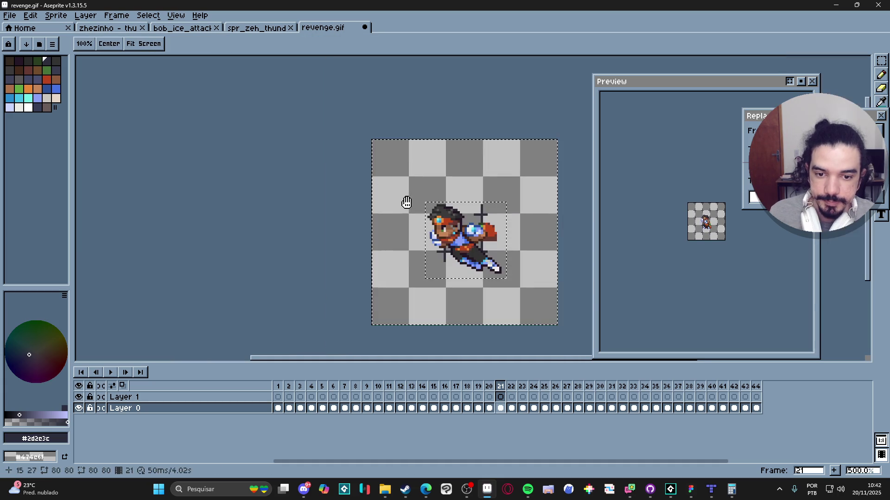
pyautogui.press('Return')
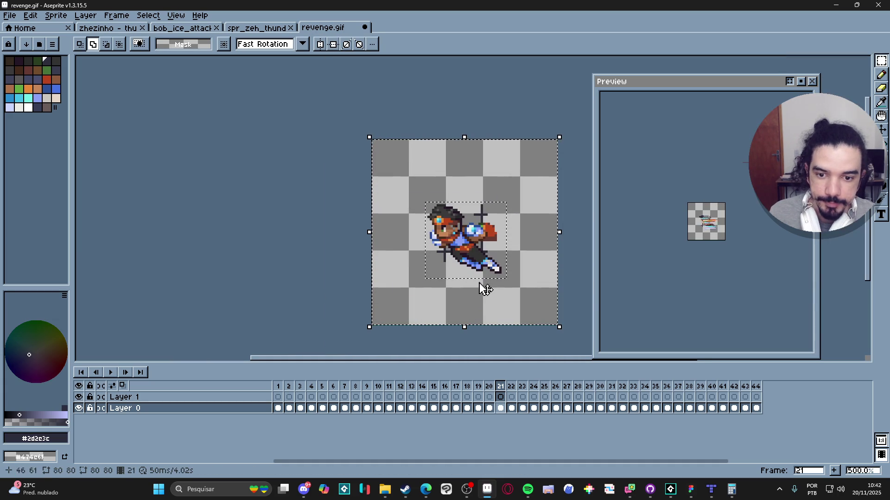
pyautogui.click(278, 387)
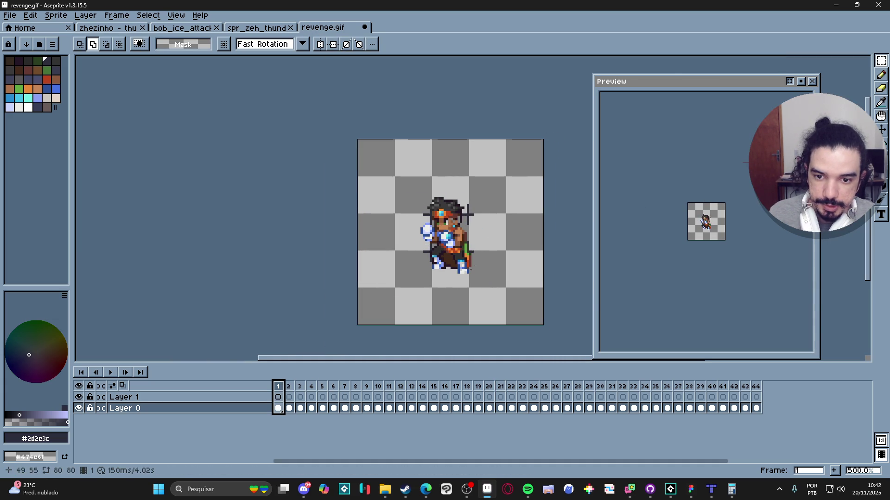
pyautogui.scroll(4, 450, 223)
# Step: Erase the stray dark cross pixels around the head on frame 1 with a 1–2px eraser
pyautogui.press('e')
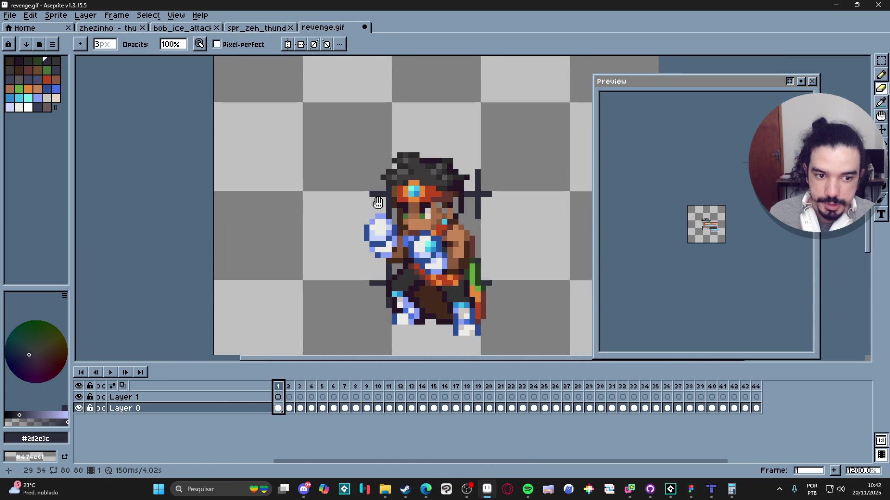
pyautogui.moveTo(378, 203); pyautogui.dragTo(378, 200)
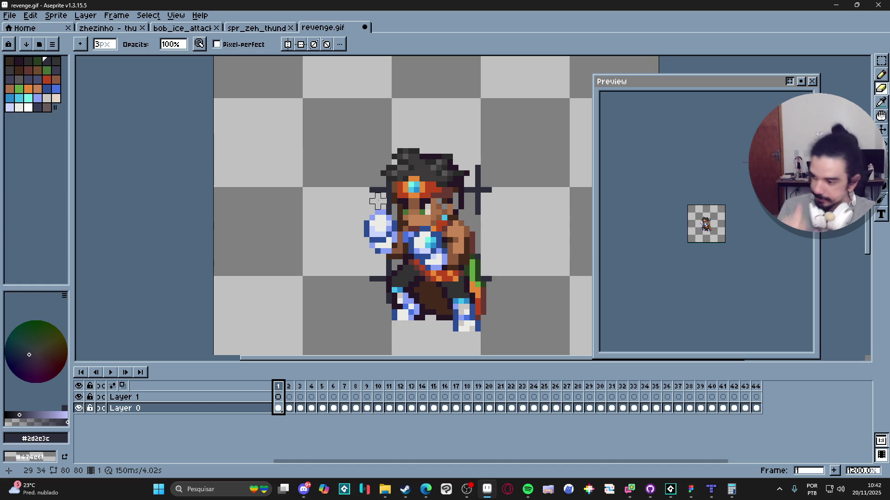
pyautogui.press('-')
pyautogui.press('-')
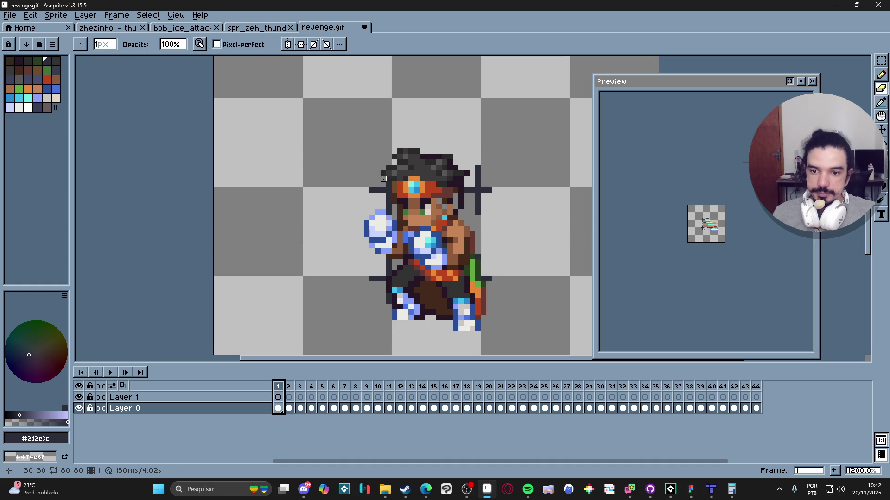
pyautogui.scroll(1, 389, 190)
pyautogui.click(388, 189)
pyautogui.click(388, 212)
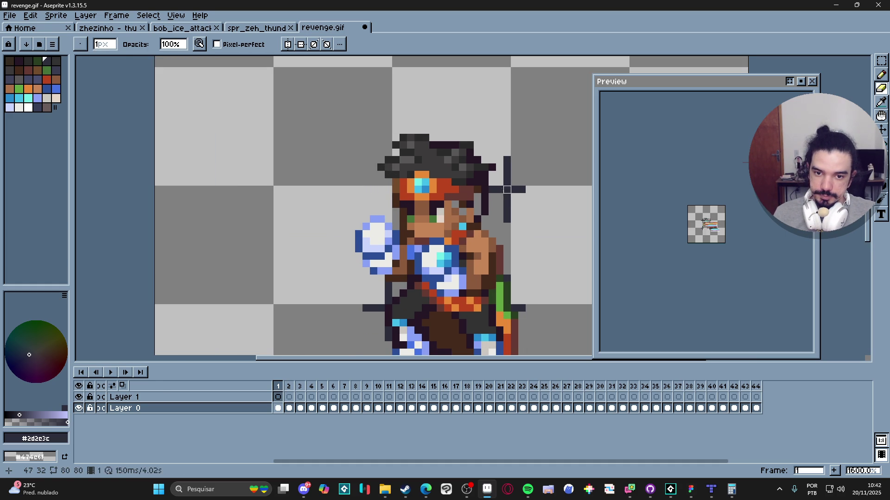
pyautogui.press('v')
pyautogui.press('e')
pyautogui.moveTo(498, 187); pyautogui.dragTo(518, 186)
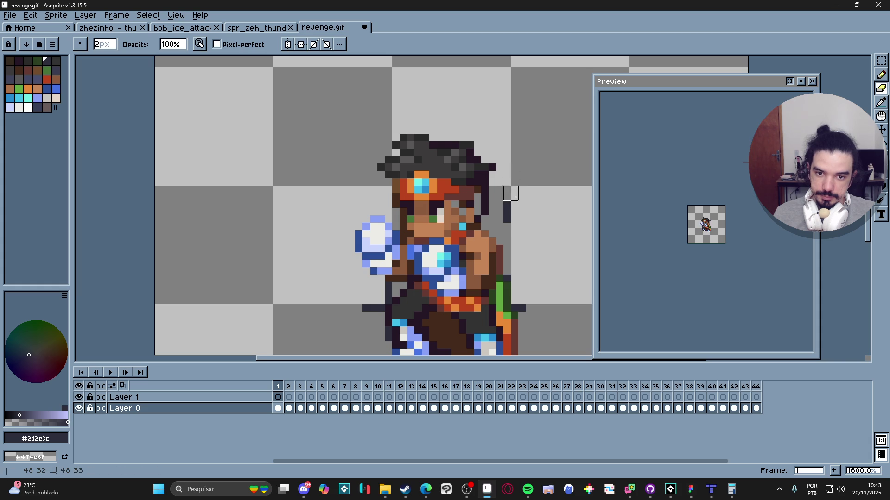
pyautogui.scroll(-3, 511, 193)
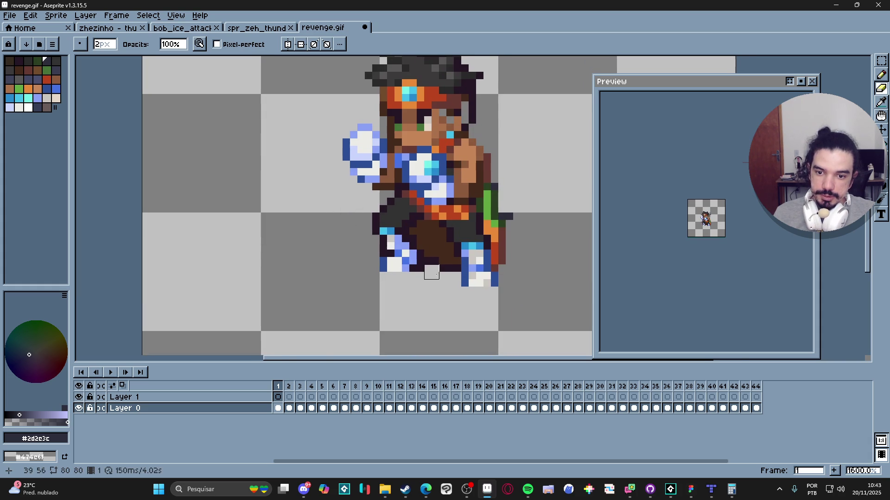
pyautogui.hscroll(2, 447, 203)
pyautogui.scroll(1, 426, 174)
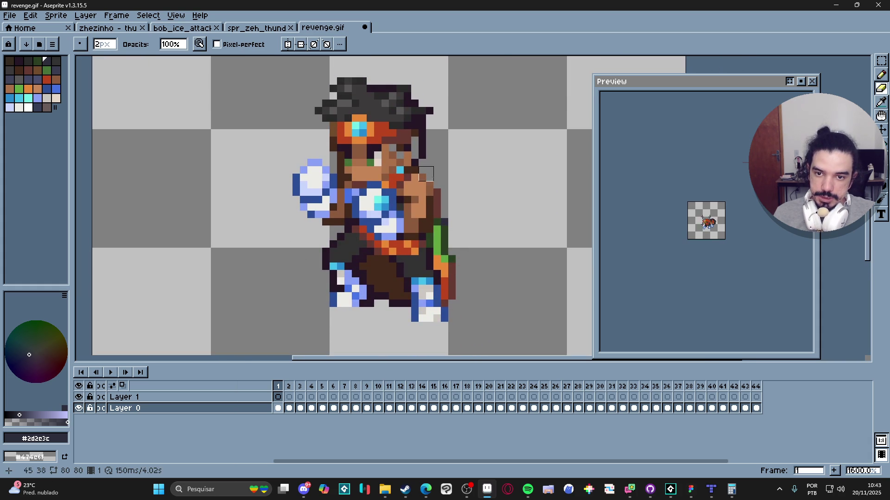
# Step: On frame 2, erase the dark crosses beside the hat and along the left edge
pyautogui.press('Right')
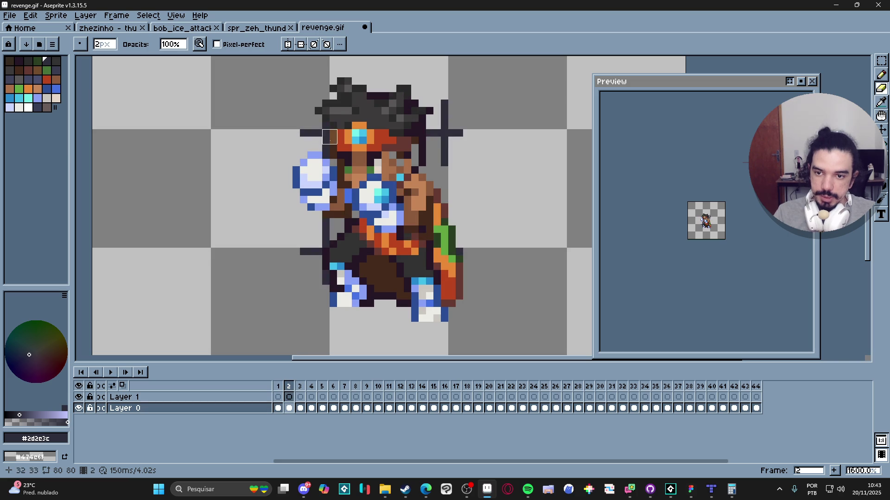
pyautogui.moveTo(322, 130); pyautogui.dragTo(300, 130)
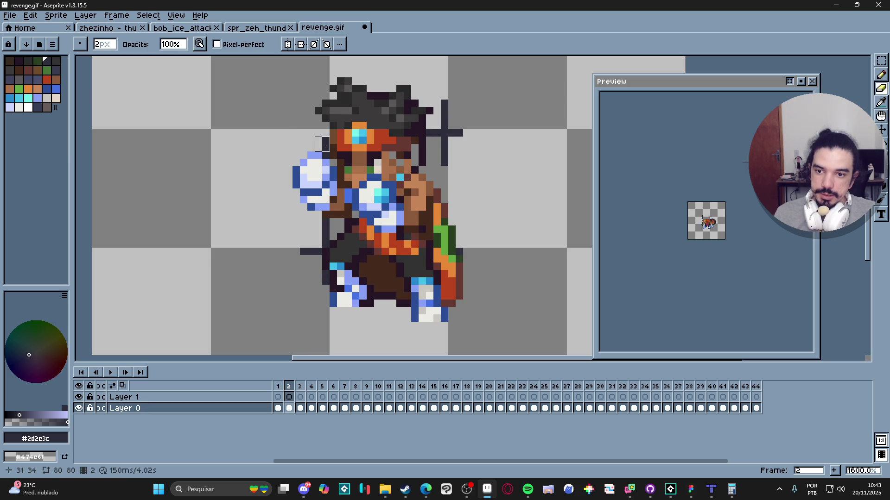
pyautogui.press('+')
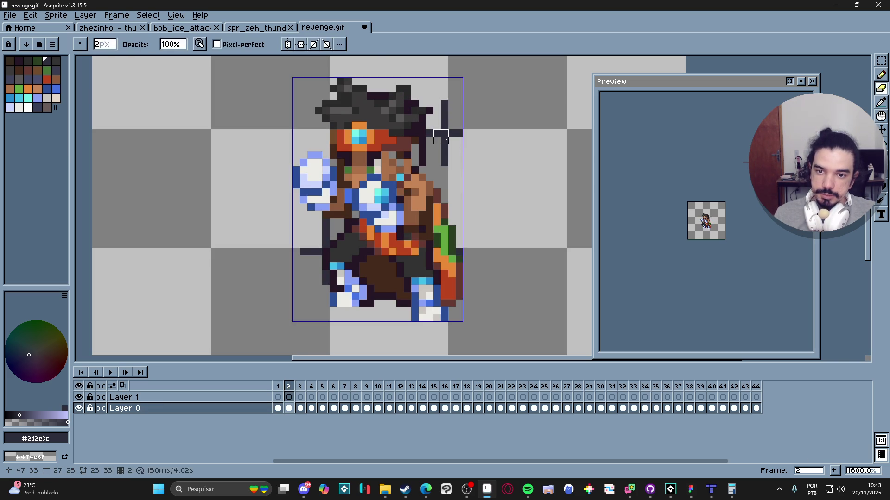
pyautogui.moveTo(434, 137)
pyautogui.mouseDown()
pyautogui.moveTo(448, 116)
pyautogui.moveTo(448, 150)
pyautogui.moveTo(456, 130)
pyautogui.moveTo(440, 166)
pyautogui.mouseUp()
pyautogui.moveTo(322, 240)
pyautogui.mouseDown()
pyautogui.moveTo(317, 225)
pyautogui.moveTo(314, 249)
pyautogui.mouseUp()
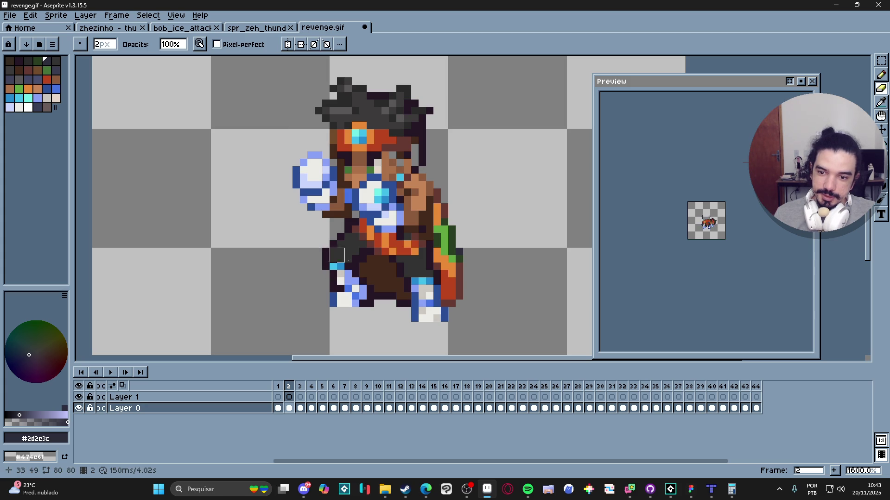
pyautogui.scroll(-1, 404, 203)
# Step: On frame 3, erase the dark cross right of the hat and the stray pixels at left
pyautogui.press('.')
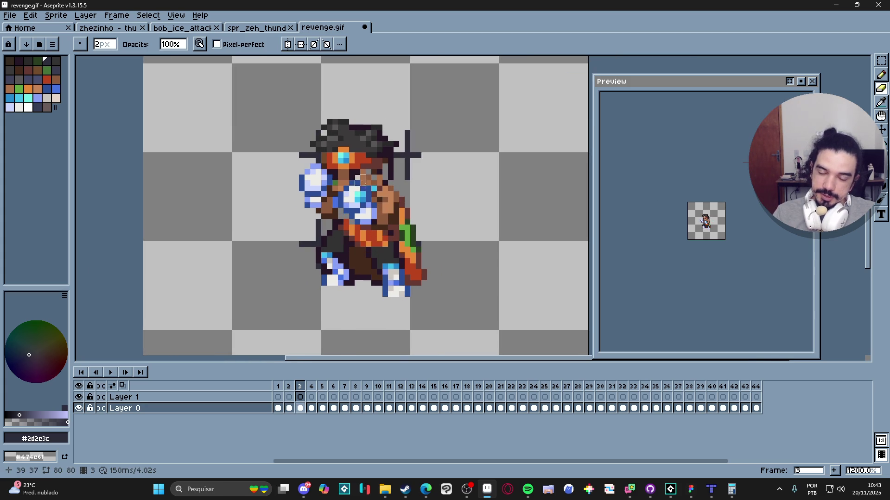
pyautogui.moveTo(398, 155)
pyautogui.mouseDown()
pyautogui.moveTo(413, 139)
pyautogui.moveTo(406, 170)
pyautogui.mouseUp()
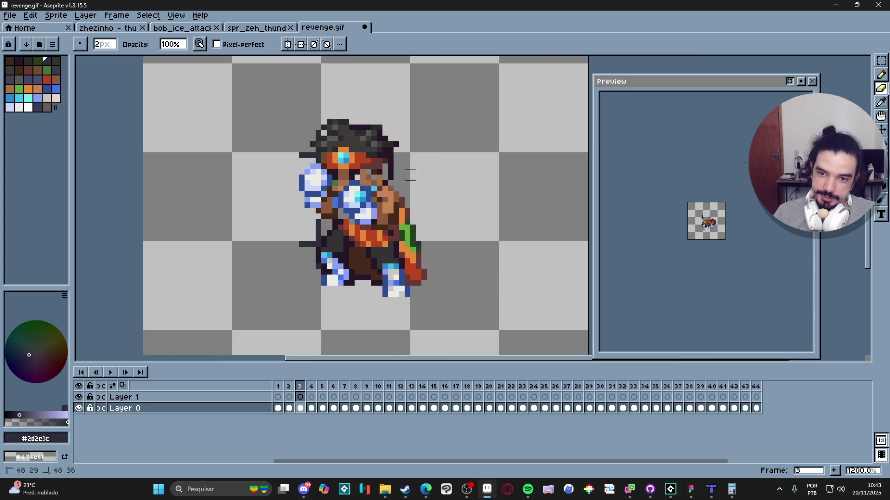
pyautogui.click(305, 157)
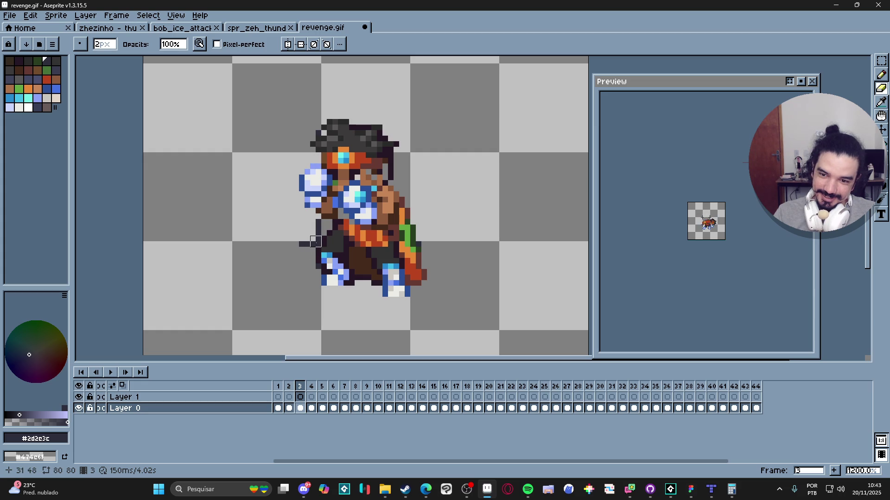
pyautogui.click(304, 245)
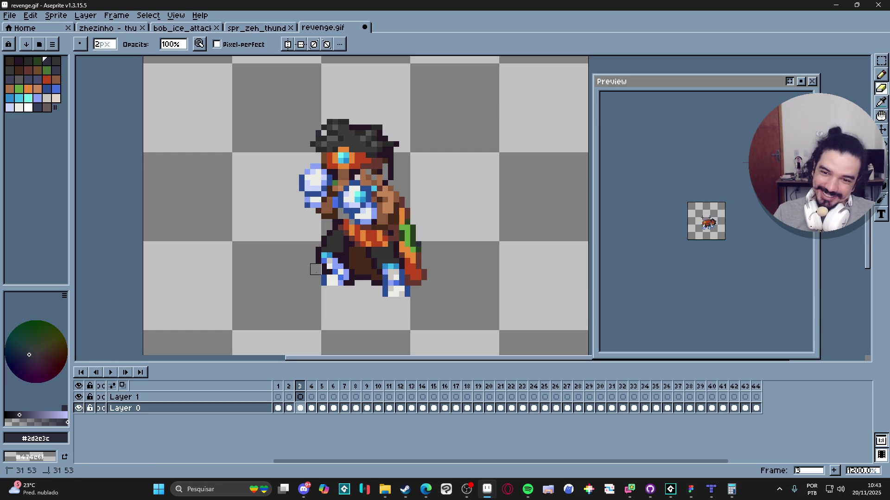
# Step: On frame 4, erase the cross lines beside the head and the dark pixels left of the body
pyautogui.press('Right')
pyautogui.press('Left')
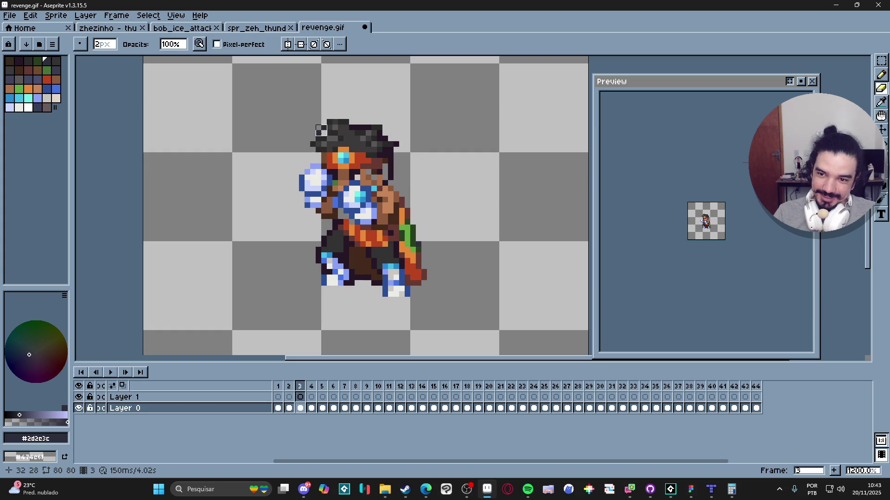
pyautogui.press('Right')
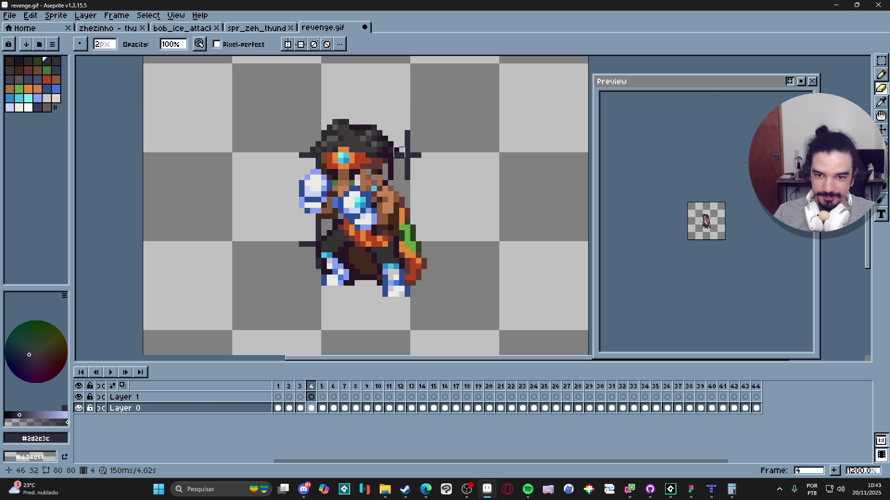
pyautogui.moveTo(396, 154)
pyautogui.mouseDown()
pyautogui.moveTo(421, 154)
pyautogui.moveTo(409, 123)
pyautogui.moveTo(411, 169)
pyautogui.mouseUp()
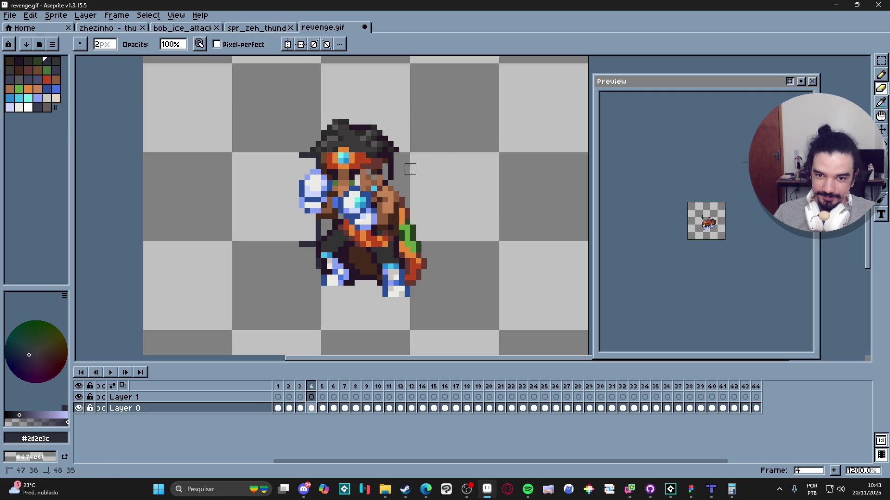
pyautogui.moveTo(310, 158); pyautogui.dragTo(304, 158)
pyautogui.scroll(-2, 287, 194)
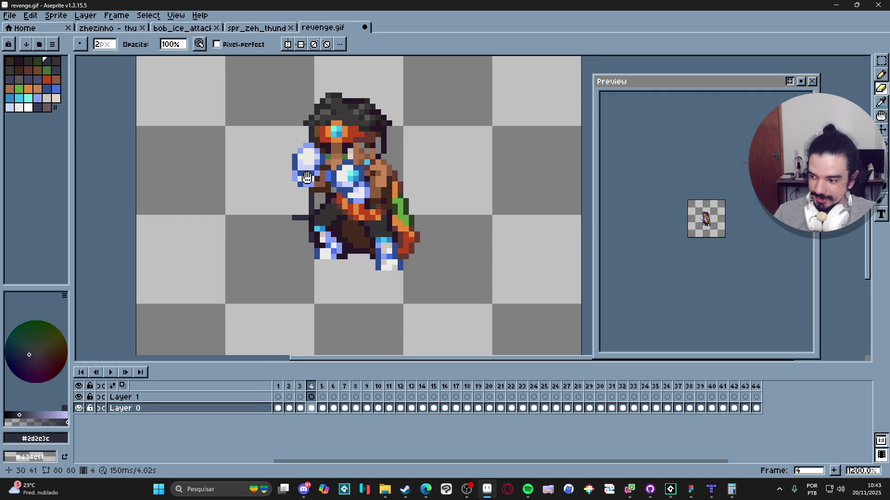
pyautogui.moveTo(310, 203)
pyautogui.mouseDown()
pyautogui.moveTo(311, 192)
pyautogui.moveTo(299, 209)
pyautogui.mouseUp()
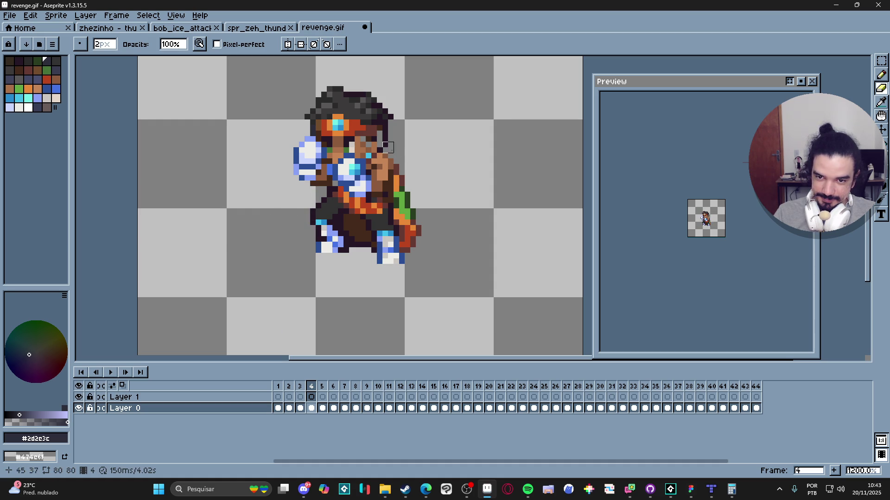
# Step: On frame 5, erase the cross pixels beside the head and the strays left of the sprite
pyautogui.press('Right')
pyautogui.moveTo(393, 125)
pyautogui.mouseDown()
pyautogui.moveTo(412, 122)
pyautogui.moveTo(403, 155)
pyautogui.mouseUp()
pyautogui.moveTo(312, 130); pyautogui.dragTo(297, 122)
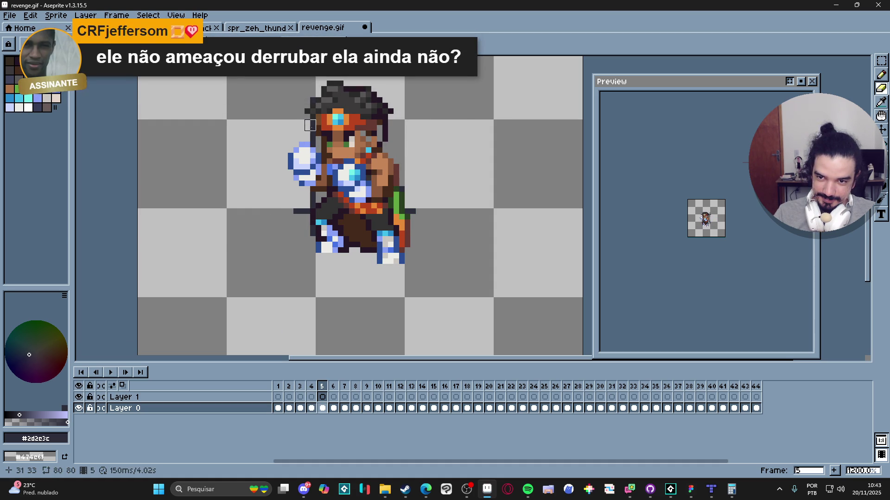
pyautogui.press('ctrl')
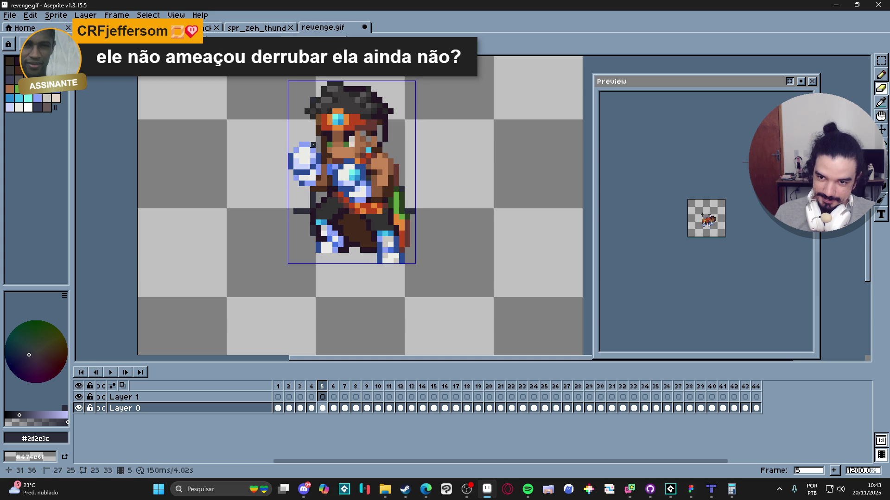
pyautogui.click(302, 209)
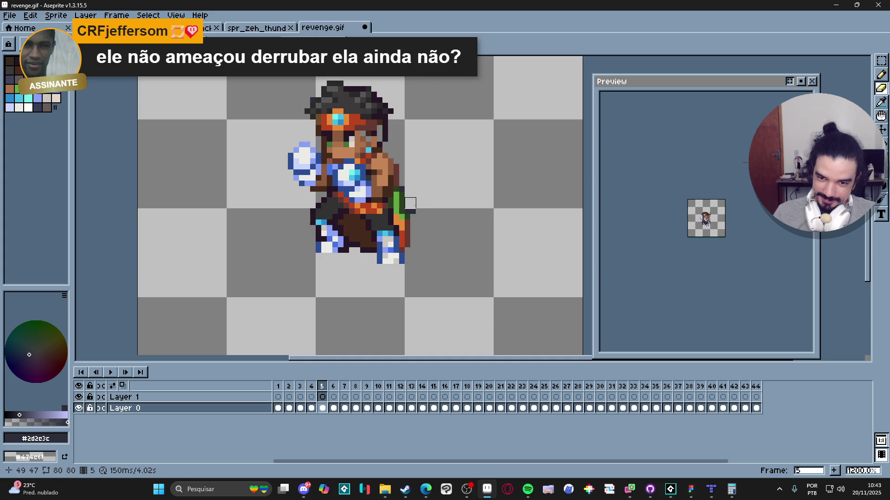
# Step: On frame 6, erase the dark lines left of the head and the strips beside the legs and body
pyautogui.press('.')
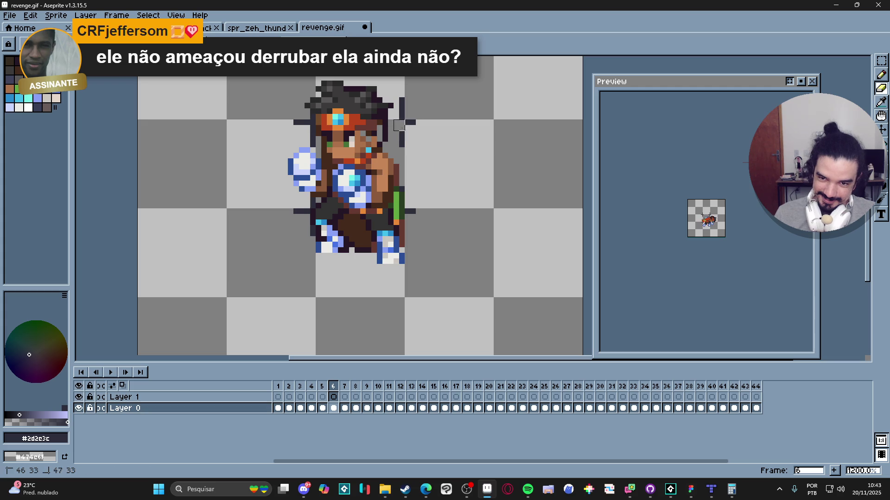
pyautogui.scroll(1, 359, 153)
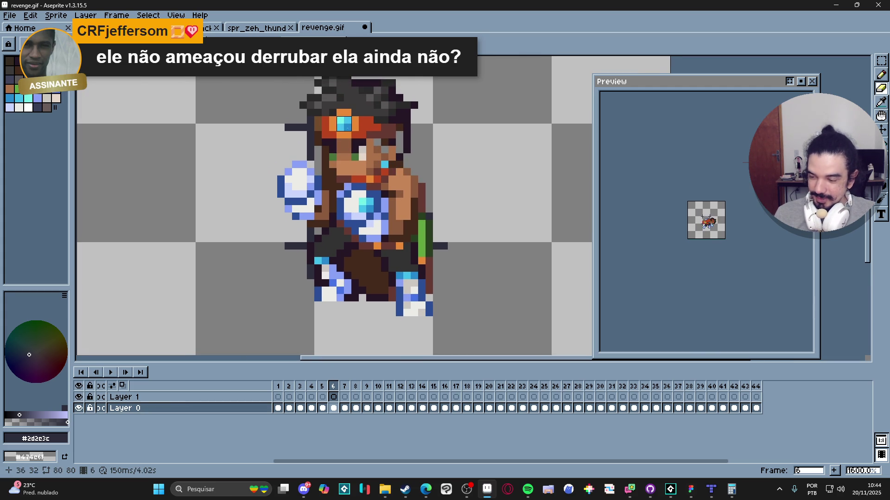
pyautogui.moveTo(288, 127); pyautogui.dragTo(300, 128)
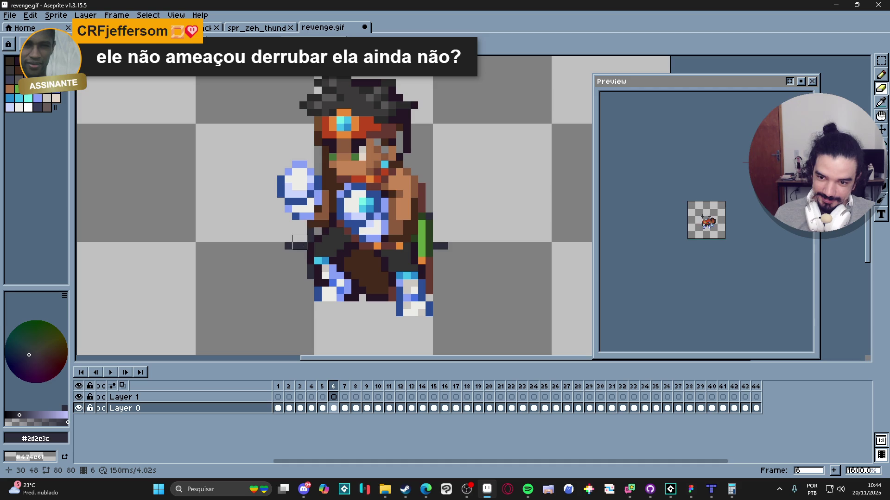
pyautogui.moveTo(300, 243); pyautogui.dragTo(299, 235)
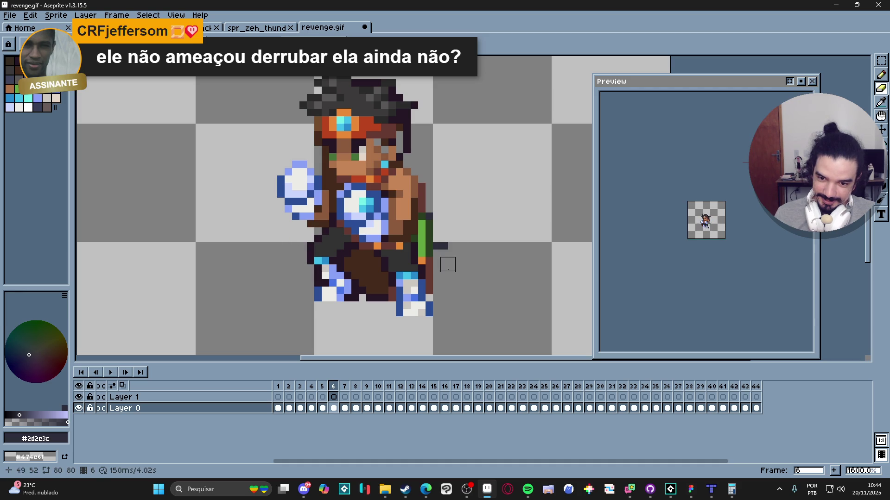
pyautogui.moveTo(437, 242); pyautogui.dragTo(447, 242)
# Step: On frame 7, erase the cross lines beside the head and the dark bars flanking the body
pyautogui.press('Right')
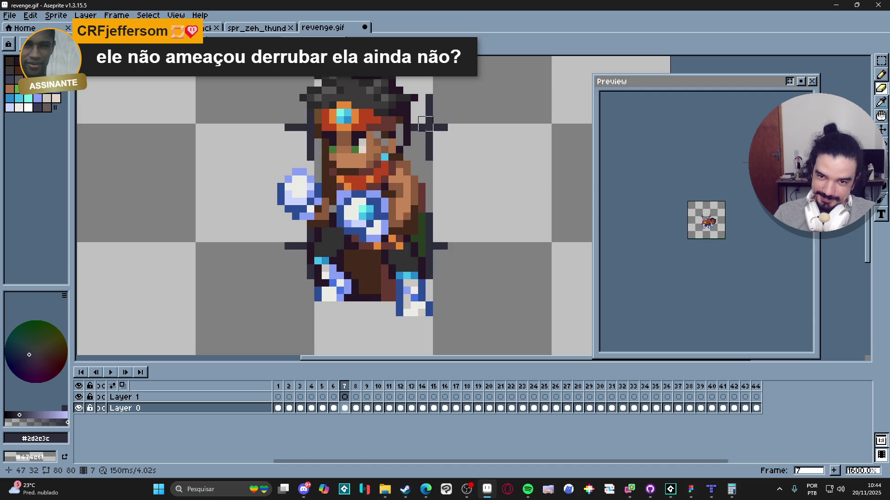
pyautogui.moveTo(418, 124)
pyautogui.mouseDown()
pyautogui.moveTo(429, 98)
pyautogui.moveTo(433, 154)
pyautogui.mouseUp()
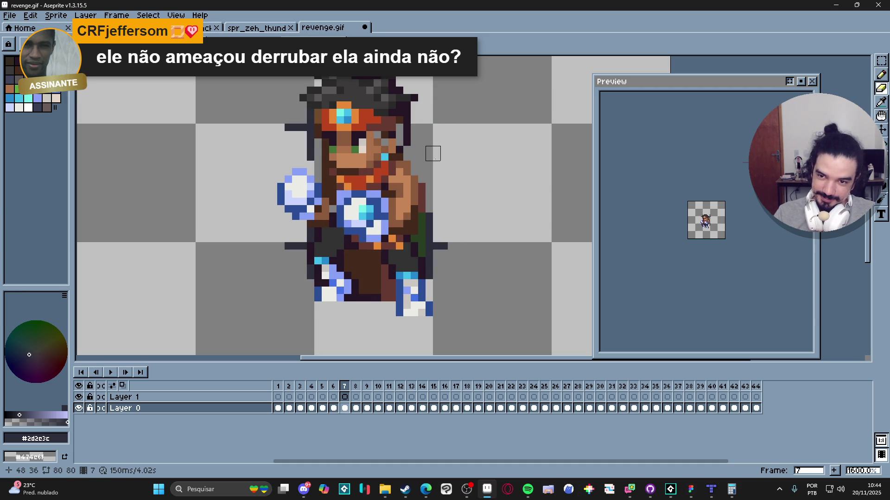
pyautogui.moveTo(299, 124); pyautogui.dragTo(285, 124)
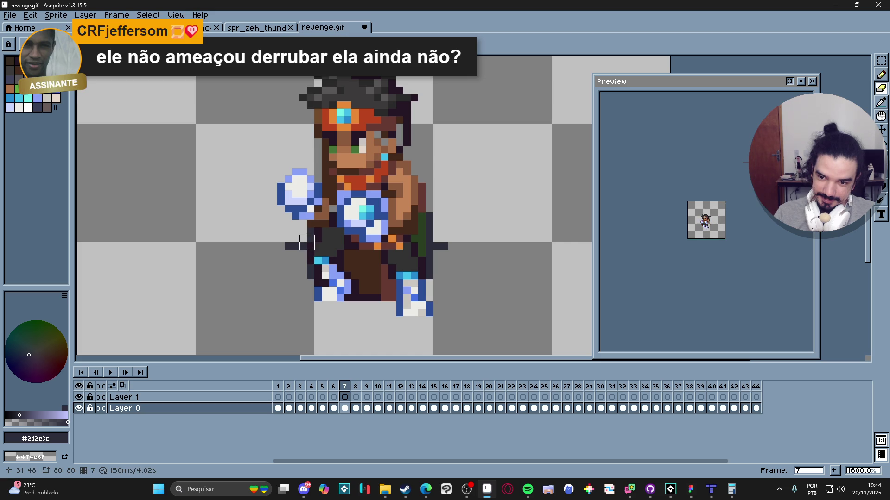
pyautogui.moveTo(306, 235)
pyautogui.mouseDown()
pyautogui.moveTo(292, 243)
pyautogui.moveTo(303, 242)
pyautogui.mouseUp()
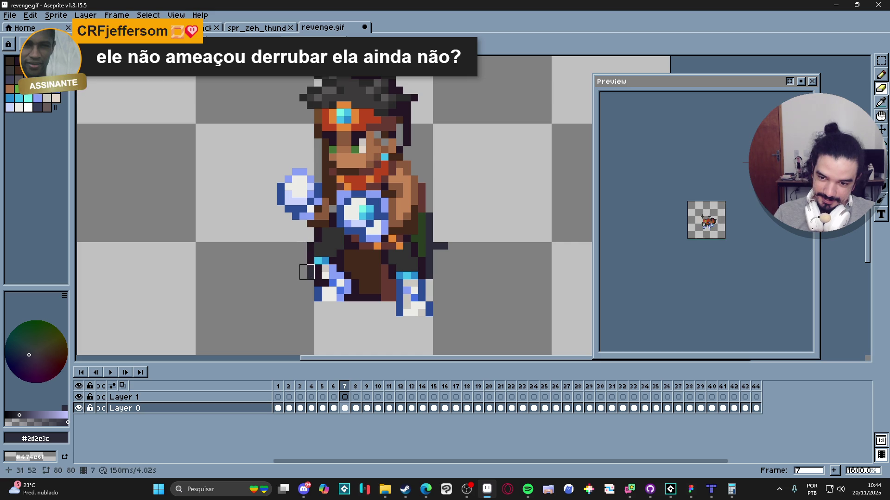
pyautogui.moveTo(433, 272)
pyautogui.mouseDown()
pyautogui.moveTo(430, 205)
pyautogui.moveTo(441, 246)
pyautogui.mouseUp()
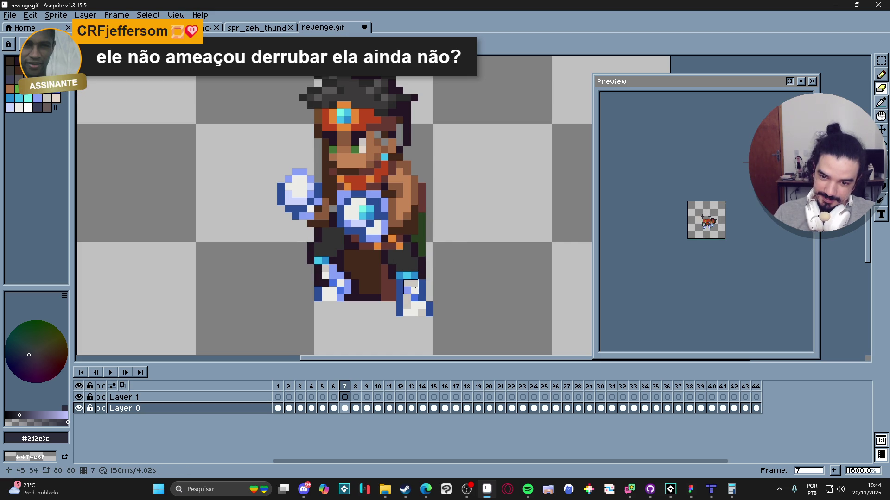
# Step: On frame 8, erase the dark pixels left of the head and the stray cross pixels on the right
pyautogui.press('Right')
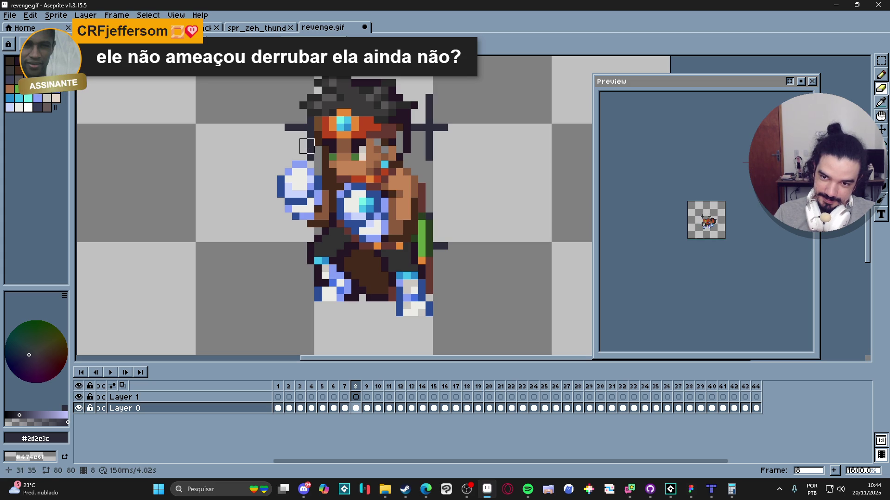
pyautogui.moveTo(296, 127); pyautogui.dragTo(307, 131)
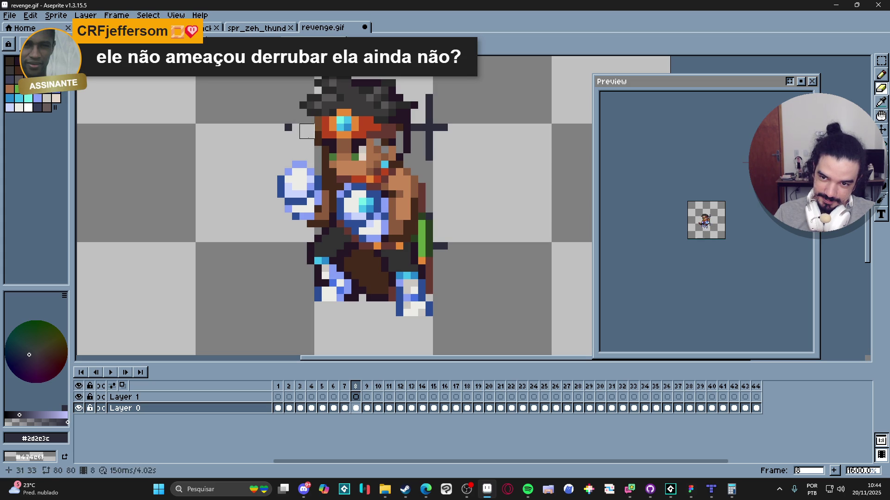
pyautogui.click(287, 127)
pyautogui.moveTo(418, 125)
pyautogui.mouseDown()
pyautogui.moveTo(441, 126)
pyautogui.moveTo(429, 153)
pyautogui.mouseUp()
pyautogui.click(440, 245)
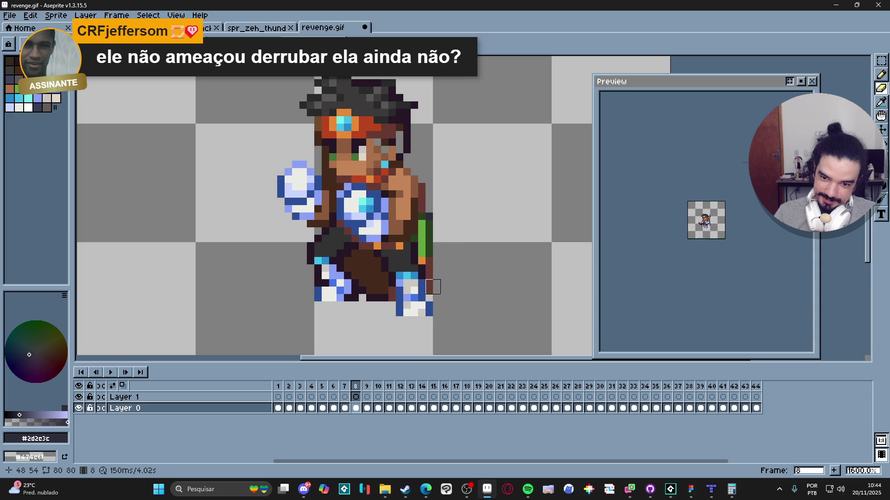
# Step: On frame 9, erase the dark stub, head-side lines and leg strays, then advance to frame 10
pyautogui.press('.')
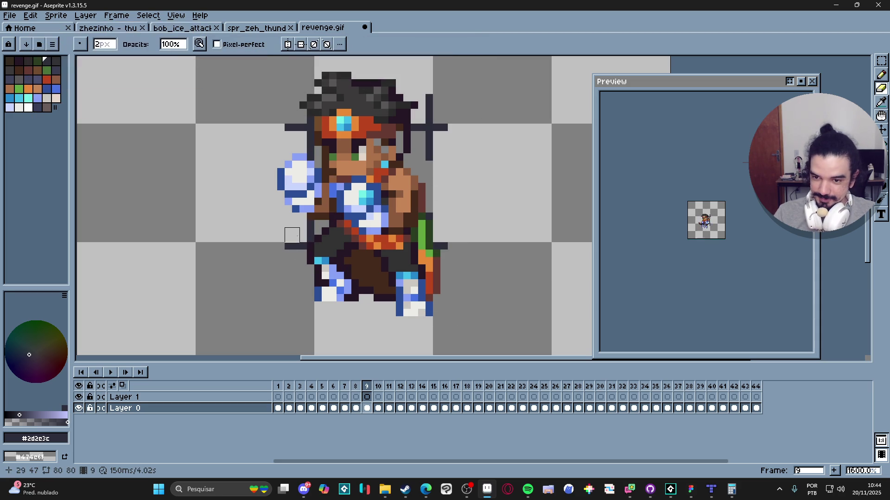
pyautogui.moveTo(288, 246)
pyautogui.mouseDown()
pyautogui.moveTo(299, 246)
pyautogui.moveTo(307, 228)
pyautogui.mouseUp()
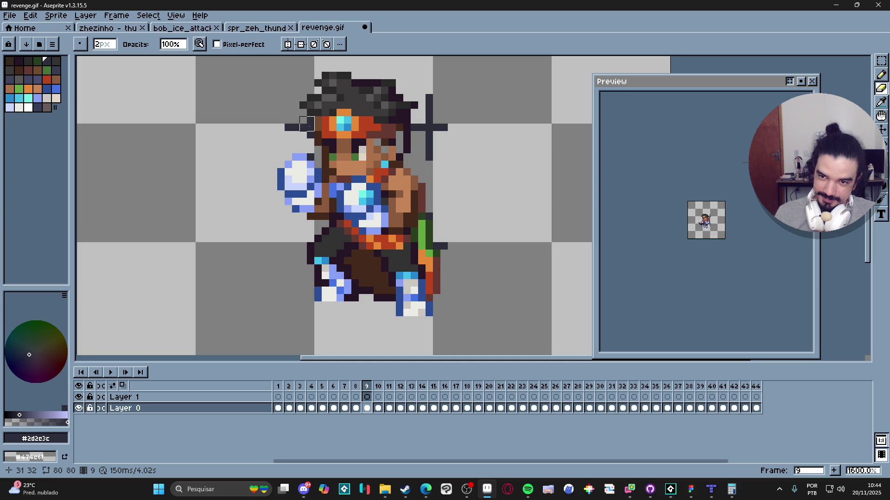
pyautogui.click(307, 131)
pyautogui.moveTo(307, 131); pyautogui.dragTo(292, 131)
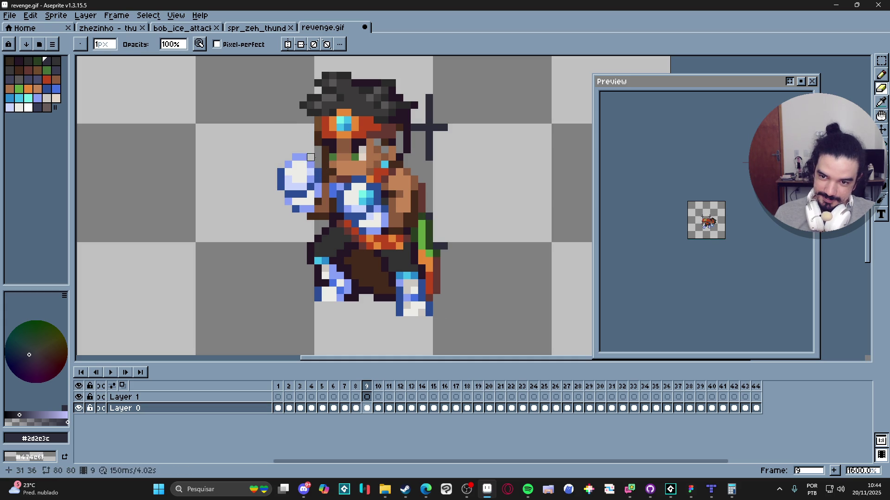
pyautogui.moveTo(418, 131)
pyautogui.mouseDown()
pyautogui.moveTo(434, 131)
pyautogui.moveTo(433, 94)
pyautogui.moveTo(433, 169)
pyautogui.mouseUp()
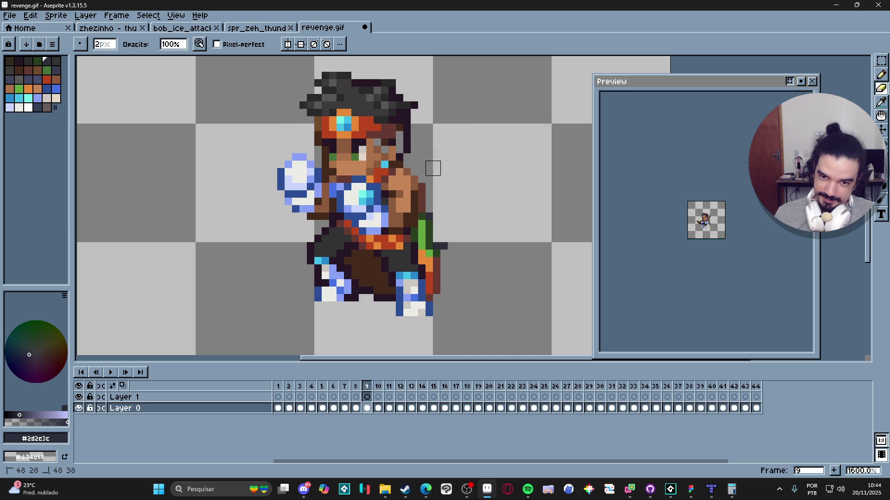
pyautogui.click(440, 243)
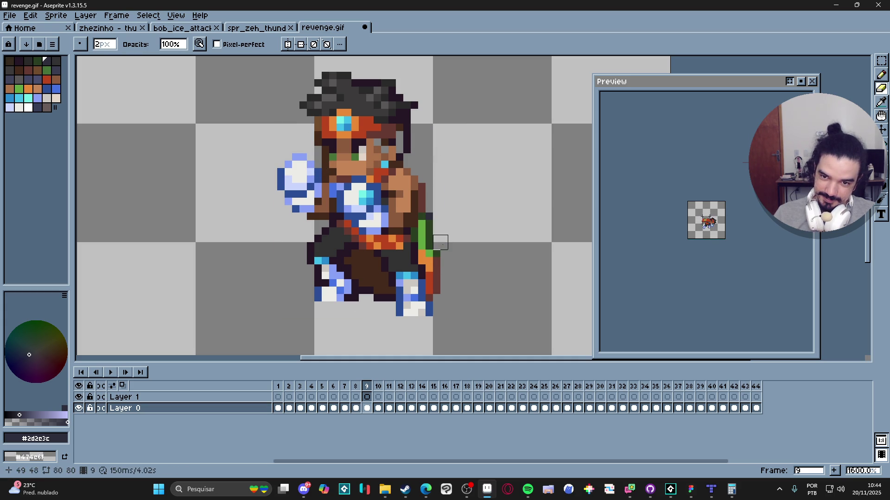
pyautogui.press('Right')
# Step: Erase the stray cross lines around the sprite on frames 10 and 11
pyautogui.moveTo(325, 125); pyautogui.dragTo(298, 143)
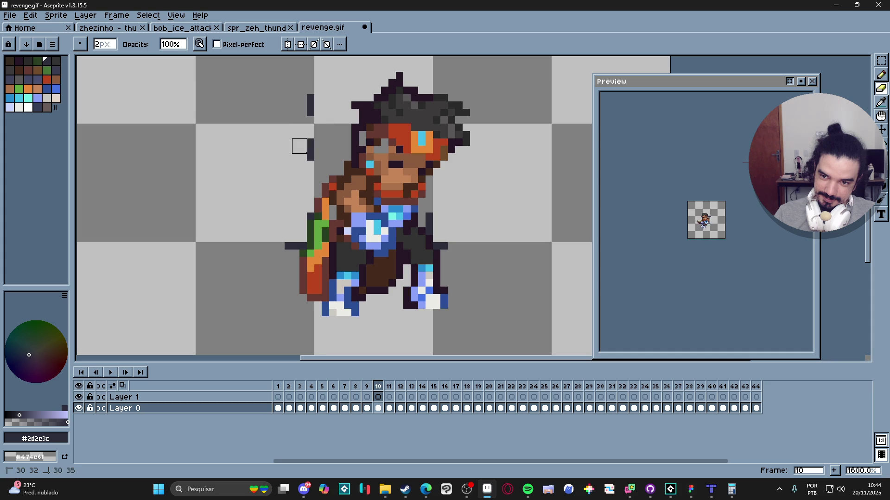
pyautogui.moveTo(300, 242); pyautogui.dragTo(292, 242)
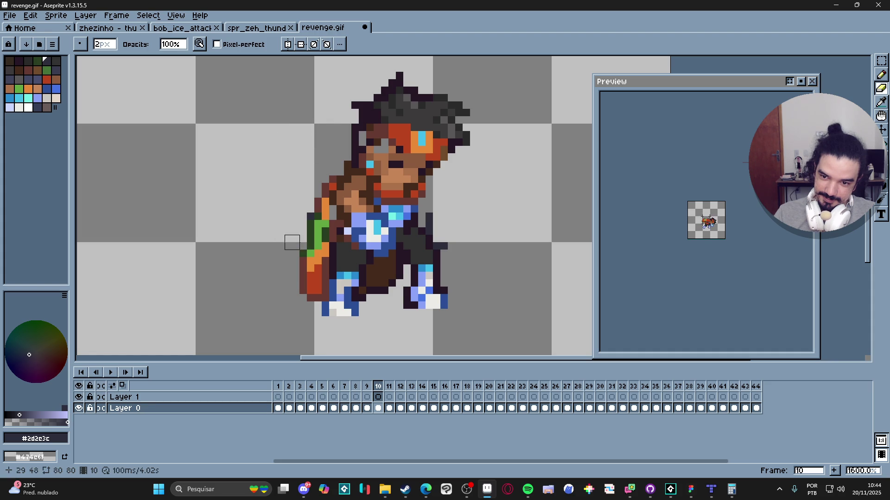
pyautogui.moveTo(433, 228)
pyautogui.mouseDown()
pyautogui.moveTo(447, 235)
pyautogui.moveTo(440, 244)
pyautogui.mouseUp()
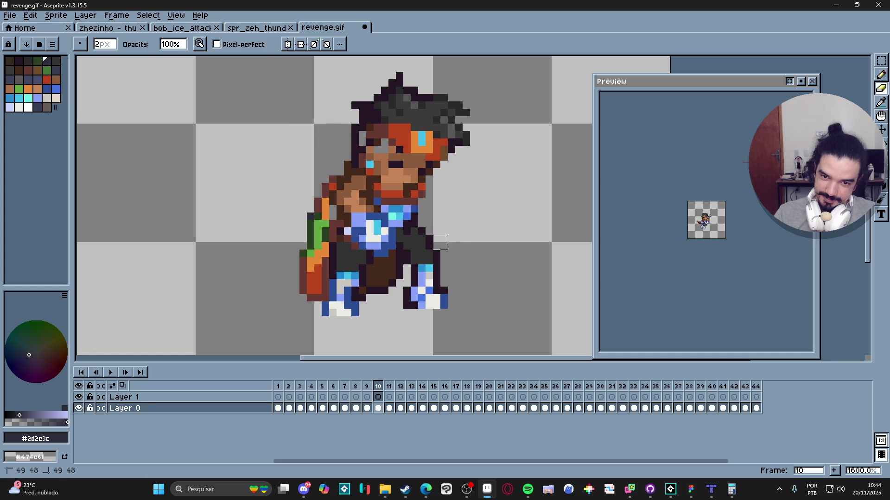
pyautogui.press('Right')
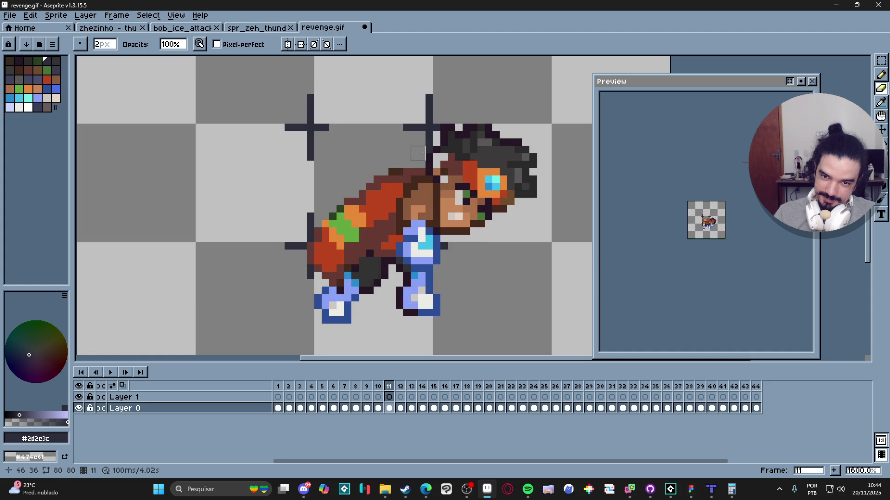
pyautogui.moveTo(418, 153)
pyautogui.mouseDown()
pyautogui.moveTo(429, 128)
pyautogui.moveTo(409, 123)
pyautogui.moveTo(425, 94)
pyautogui.moveTo(329, 107)
pyautogui.moveTo(284, 131)
pyautogui.moveTo(292, 220)
pyautogui.moveTo(307, 197)
pyautogui.moveTo(299, 242)
pyautogui.mouseUp()
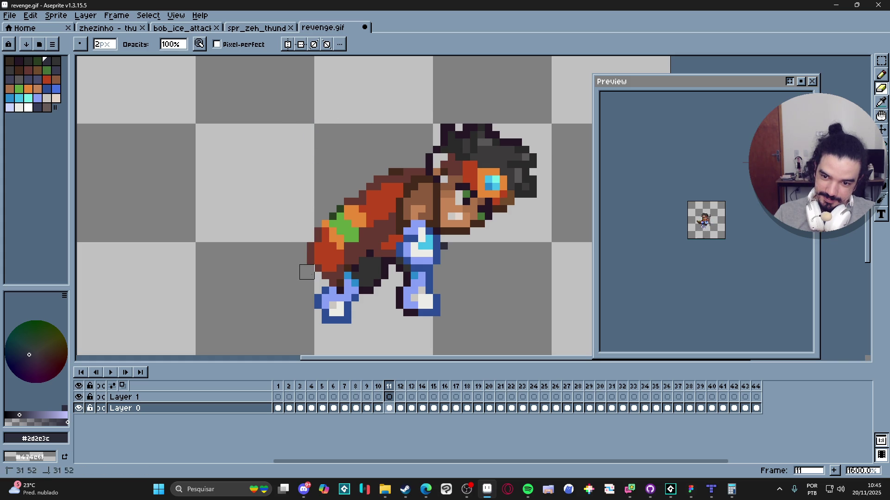
# Step: Erase the cross marks above and left of the sprite on frames 12 and 13
pyautogui.press('Right')
pyautogui.moveTo(425, 153)
pyautogui.mouseDown()
pyautogui.moveTo(429, 130)
pyautogui.moveTo(379, 131)
pyautogui.moveTo(318, 159)
pyautogui.moveTo(329, 131)
pyautogui.moveTo(284, 228)
pyautogui.moveTo(305, 272)
pyautogui.moveTo(296, 247)
pyautogui.moveTo(278, 249)
pyautogui.mouseUp()
pyautogui.press('Right')
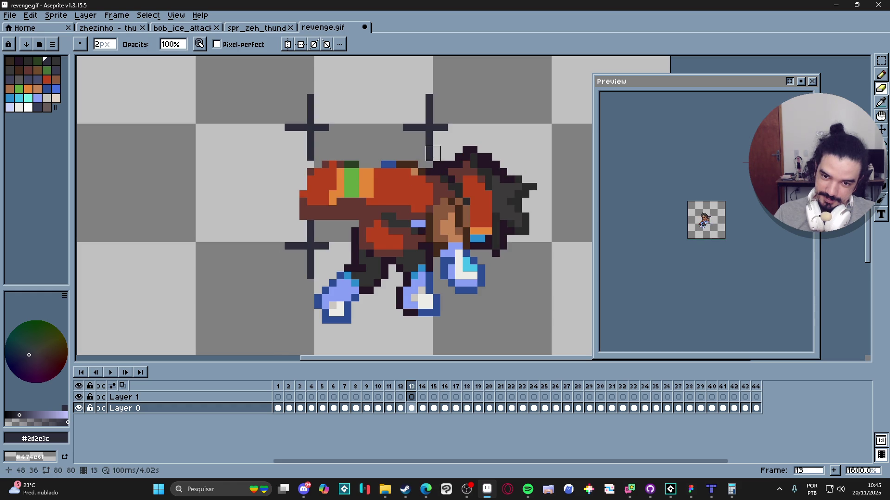
pyautogui.moveTo(433, 153)
pyautogui.mouseDown()
pyautogui.moveTo(427, 99)
pyautogui.moveTo(441, 116)
pyautogui.moveTo(371, 123)
pyautogui.moveTo(304, 151)
pyautogui.moveTo(300, 124)
pyautogui.mouseUp()
pyautogui.moveTo(314, 94); pyautogui.dragTo(314, 109)
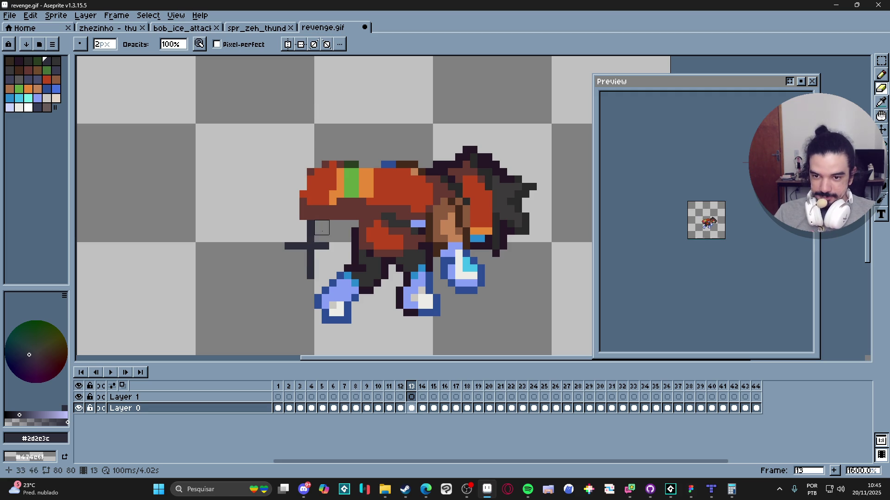
pyautogui.moveTo(322, 228)
pyautogui.mouseDown()
pyautogui.moveTo(310, 250)
pyautogui.moveTo(322, 242)
pyautogui.moveTo(299, 242)
pyautogui.mouseUp()
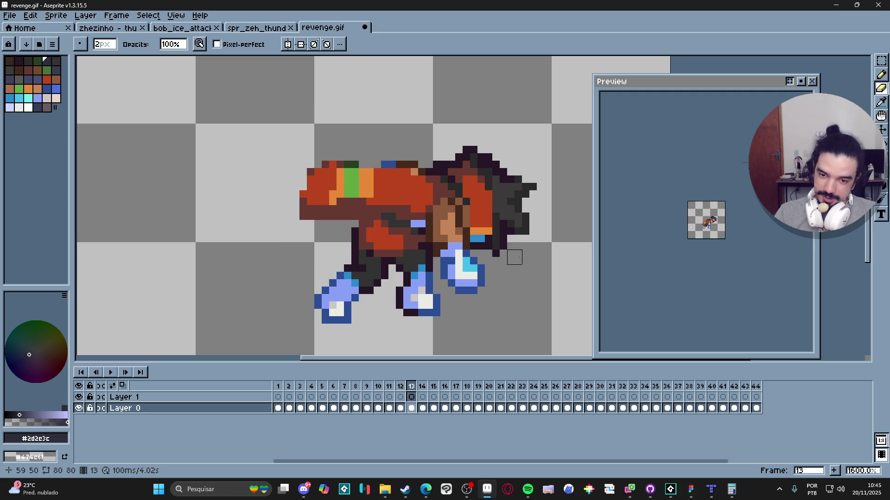
# Step: On frame 14, erase the crosses above the head and the dark bar beside the legs
pyautogui.press('Right')
pyautogui.moveTo(426, 154)
pyautogui.mouseDown()
pyautogui.moveTo(424, 93)
pyautogui.moveTo(441, 117)
pyautogui.moveTo(395, 131)
pyautogui.mouseUp()
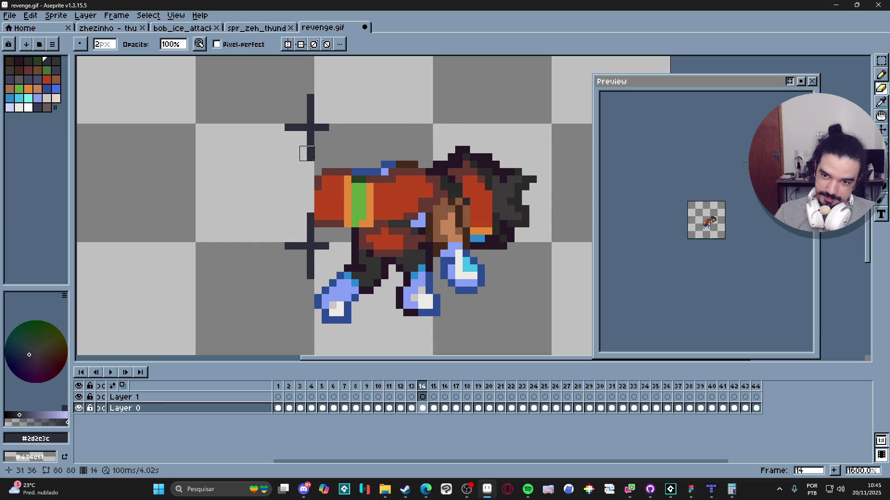
pyautogui.moveTo(306, 153)
pyautogui.mouseDown()
pyautogui.moveTo(292, 123)
pyautogui.moveTo(307, 101)
pyautogui.mouseUp()
pyautogui.click(325, 127)
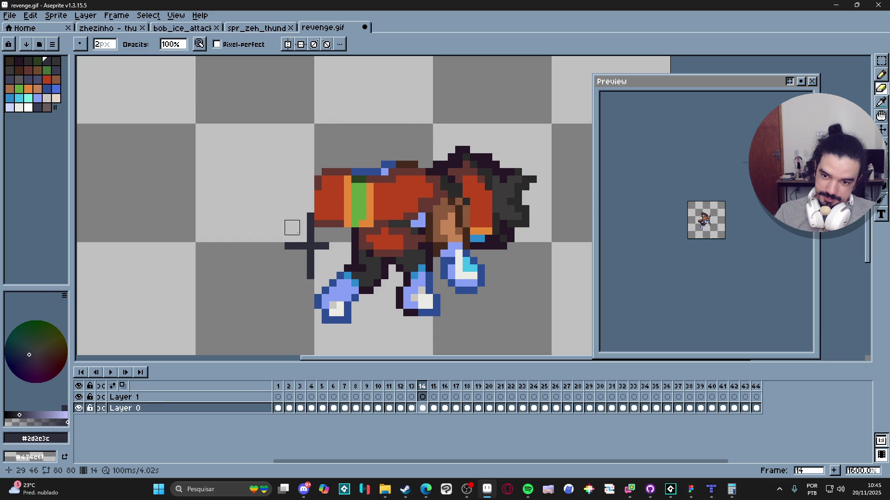
pyautogui.moveTo(292, 246)
pyautogui.mouseDown()
pyautogui.moveTo(322, 242)
pyautogui.moveTo(306, 227)
pyautogui.mouseUp()
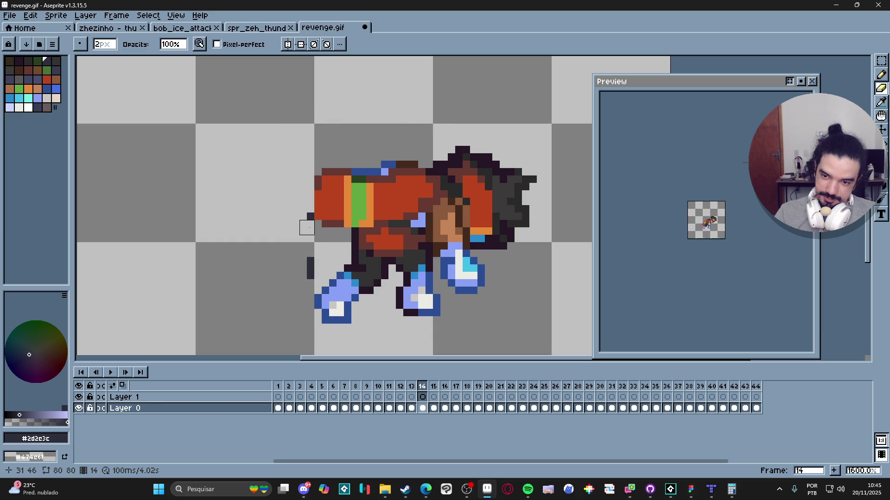
pyautogui.click(310, 217)
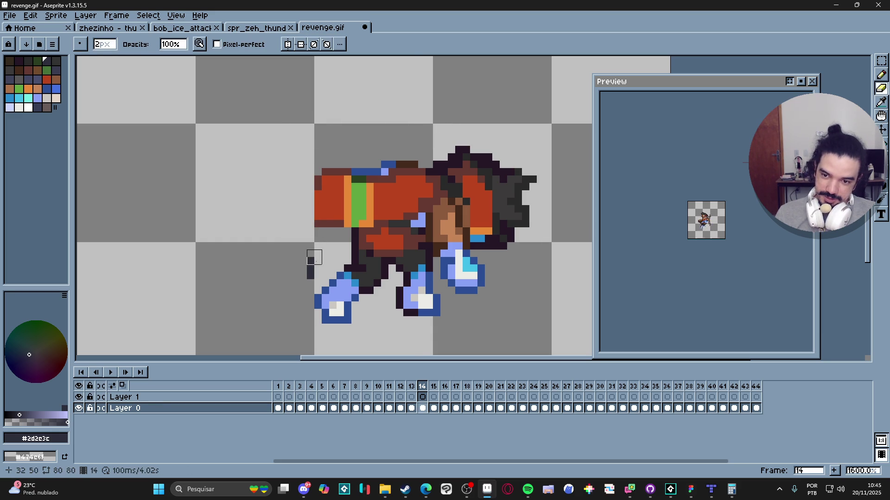
pyautogui.moveTo(310, 258); pyautogui.dragTo(310, 278)
# Step: On frame 15, erase the right and left cross marks and recentre the sprite
pyautogui.scroll(-2, 472, 310)
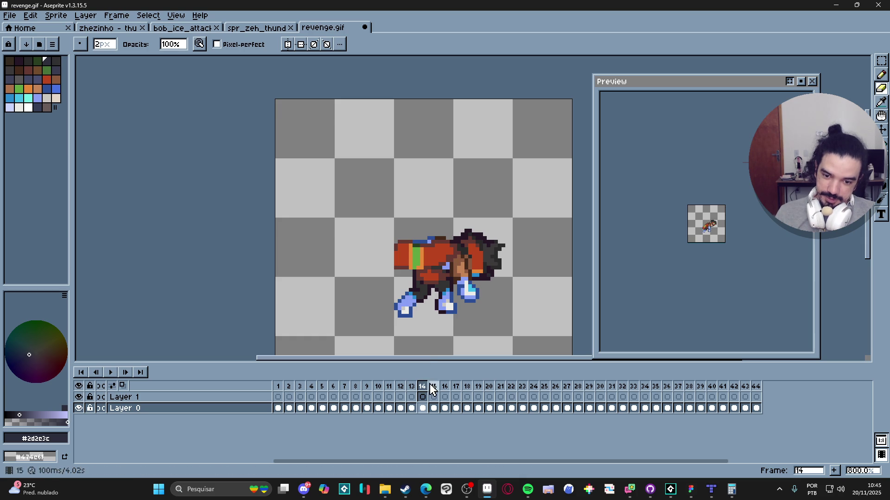
pyautogui.press('.')
pyautogui.scroll(4, 463, 232)
pyautogui.moveTo(455, 241)
pyautogui.mouseDown()
pyautogui.moveTo(453, 155)
pyautogui.moveTo(376, 190)
pyautogui.mouseUp()
pyautogui.moveTo(271, 217)
pyautogui.mouseDown()
pyautogui.moveTo(278, 195)
pyautogui.moveTo(264, 155)
pyautogui.moveTo(266, 241)
pyautogui.mouseUp()
pyautogui.scroll(-3, 303, 293)
pyautogui.moveTo(302, 293); pyautogui.dragTo(281, 197)
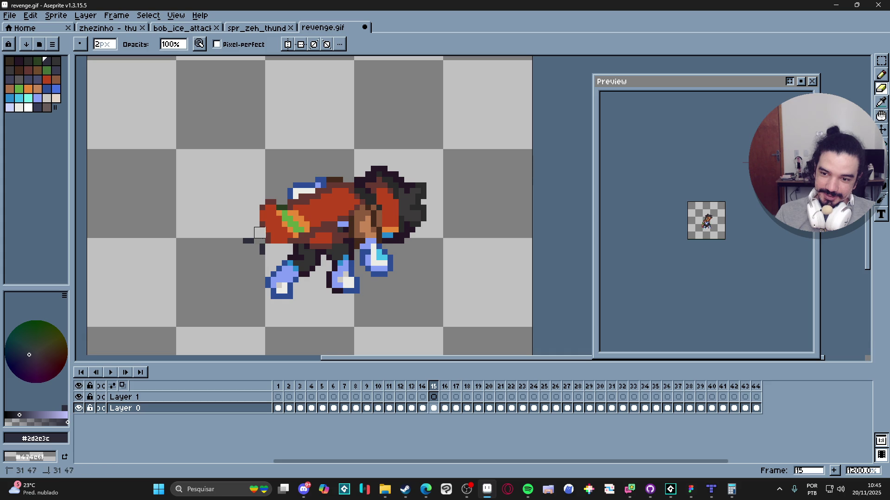
# Step: Erase the upper-left, top and lower-left cross marks on frames 16 and 17
pyautogui.press('.')
pyautogui.moveTo(264, 180); pyautogui.dragTo(266, 138)
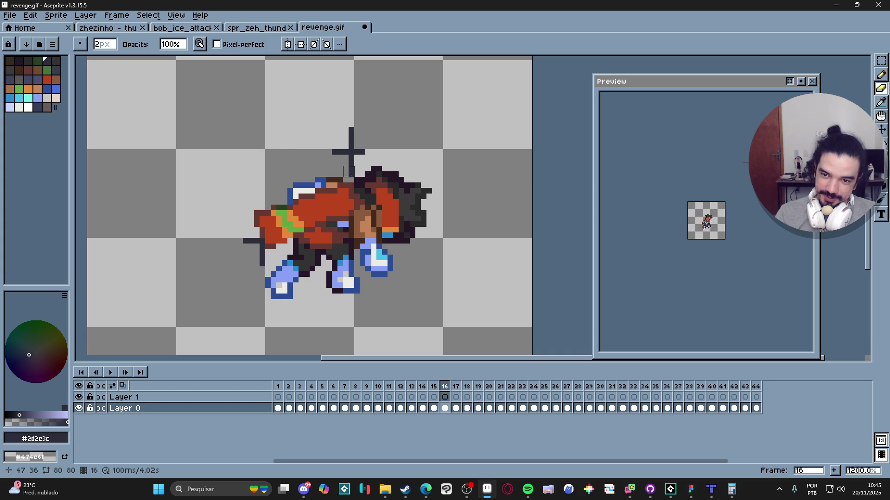
pyautogui.moveTo(348, 172)
pyautogui.mouseDown()
pyautogui.moveTo(351, 135)
pyautogui.moveTo(318, 158)
pyautogui.moveTo(371, 149)
pyautogui.mouseUp()
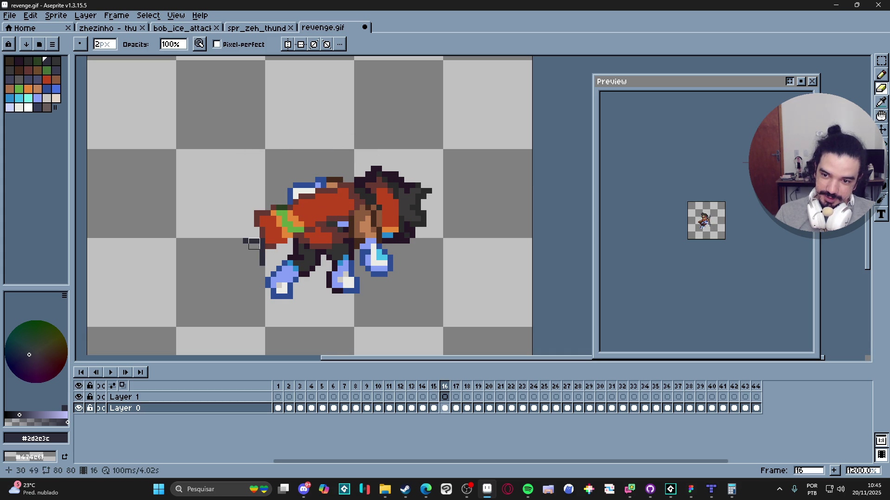
pyautogui.moveTo(261, 246)
pyautogui.mouseDown()
pyautogui.moveTo(262, 266)
pyautogui.moveTo(243, 241)
pyautogui.moveTo(259, 239)
pyautogui.moveTo(259, 255)
pyautogui.moveTo(249, 252)
pyautogui.mouseUp()
pyautogui.press('Right')
pyautogui.click(262, 263)
pyautogui.moveTo(262, 172)
pyautogui.mouseDown()
pyautogui.moveTo(258, 143)
pyautogui.moveTo(270, 149)
pyautogui.mouseUp()
pyautogui.click(261, 130)
pyautogui.moveTo(352, 172); pyautogui.dragTo(351, 129)
# Step: Erase the upper and lower-left crosses and stray pixels near the bars on frames 18 and 19
pyautogui.press('Right')
pyautogui.moveTo(351, 173)
pyautogui.mouseDown()
pyautogui.moveTo(365, 145)
pyautogui.moveTo(280, 147)
pyautogui.moveTo(270, 166)
pyautogui.moveTo(258, 110)
pyautogui.mouseUp()
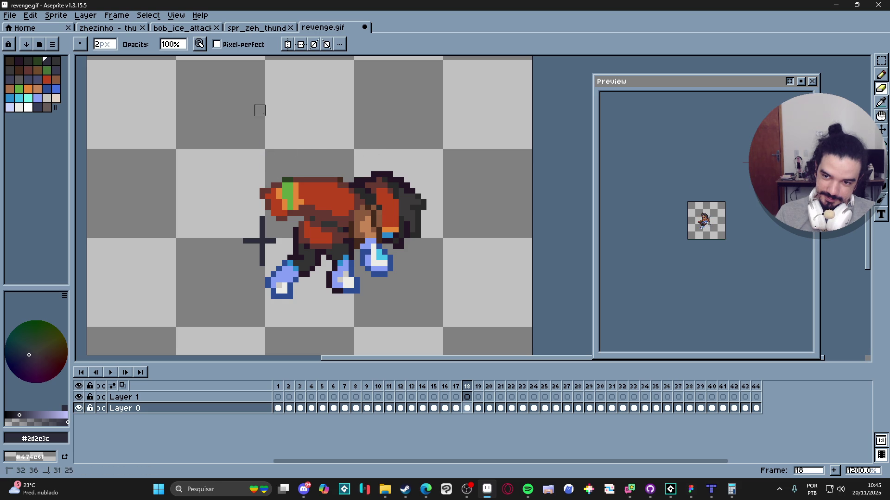
pyautogui.moveTo(271, 244)
pyautogui.mouseDown()
pyautogui.moveTo(254, 231)
pyautogui.moveTo(266, 263)
pyautogui.mouseUp()
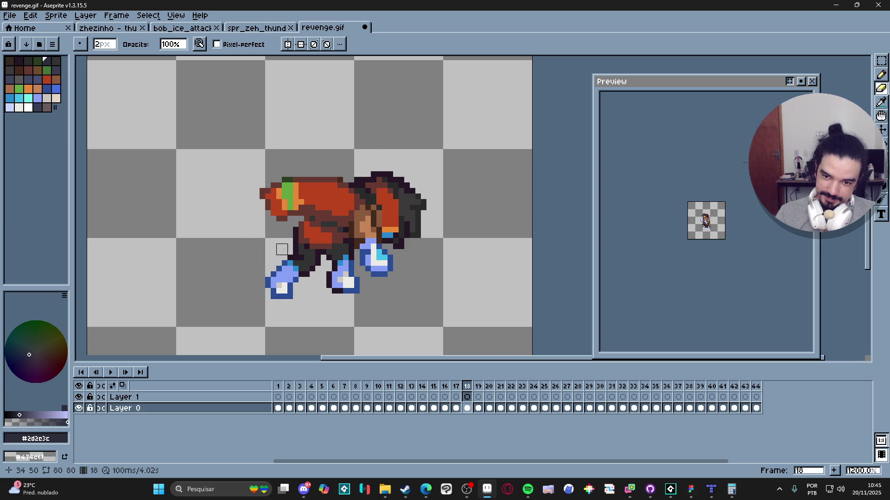
pyautogui.press('Right')
pyautogui.moveTo(260, 227)
pyautogui.mouseDown()
pyautogui.moveTo(256, 258)
pyautogui.moveTo(237, 233)
pyautogui.moveTo(276, 243)
pyautogui.mouseUp()
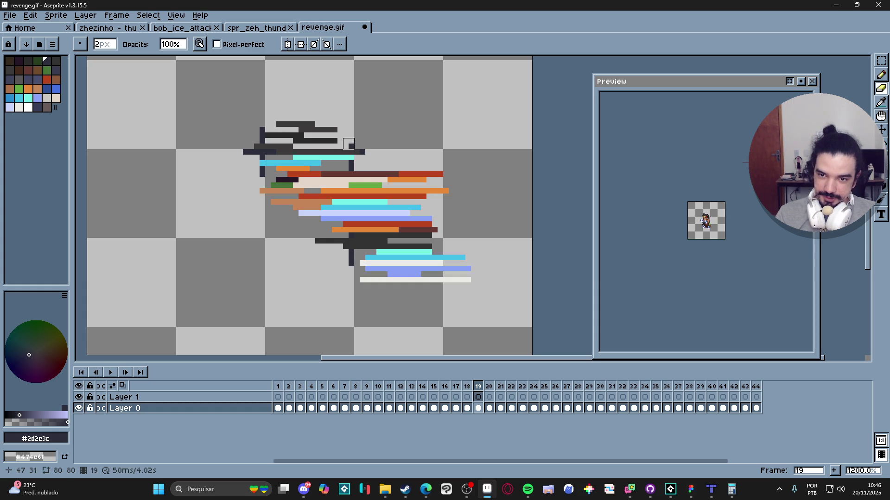
pyautogui.click(349, 145)
pyautogui.click(351, 166)
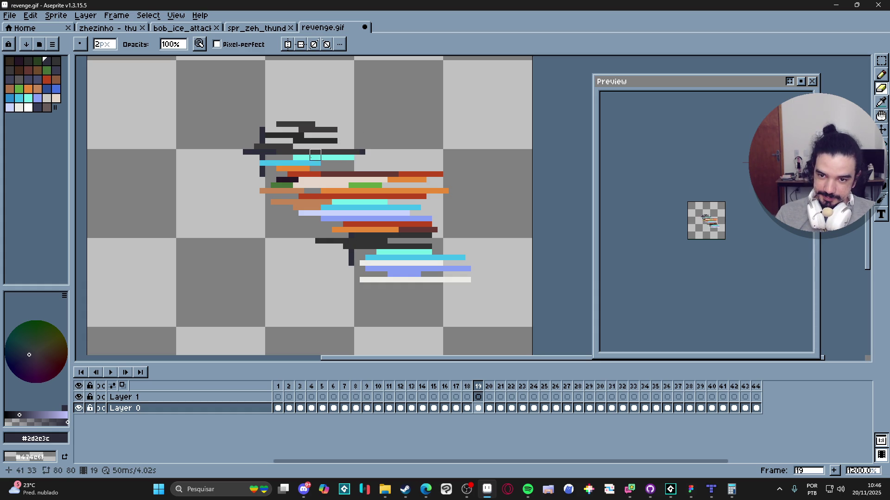
pyautogui.click(259, 133)
pyautogui.click(260, 172)
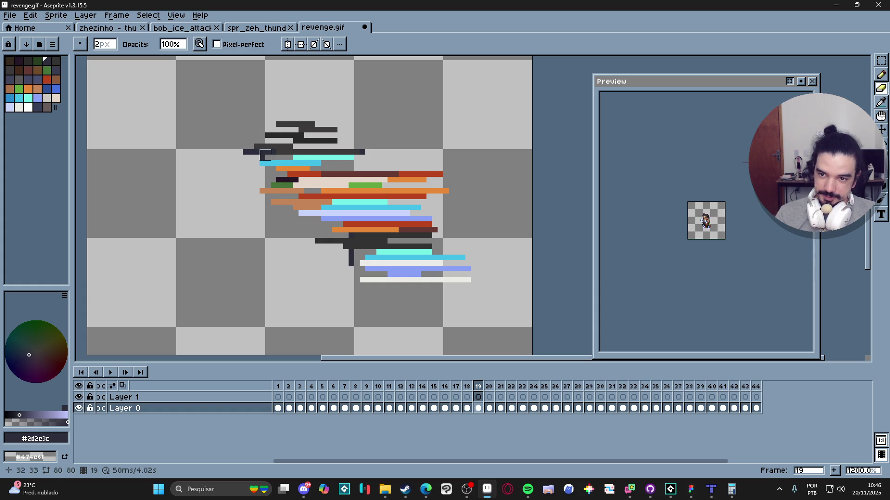
# Step: Erase the upper crosses and the lower-left crosses on frames 20 and 21
pyautogui.press('.')
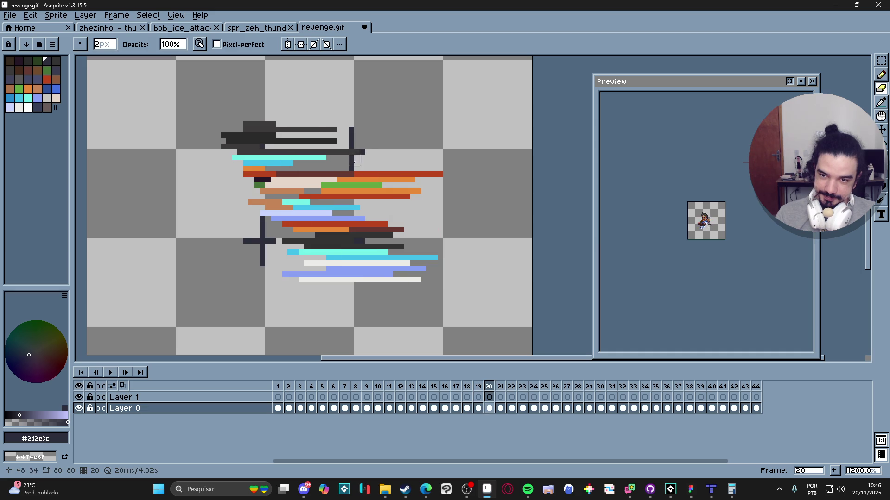
pyautogui.click(360, 160)
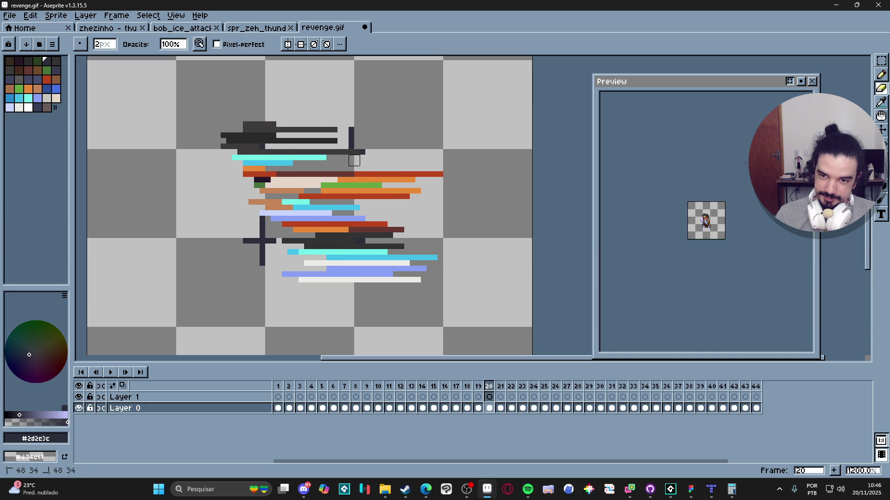
pyautogui.moveTo(352, 161); pyautogui.dragTo(351, 128)
pyautogui.moveTo(260, 221)
pyautogui.mouseDown()
pyautogui.moveTo(260, 264)
pyautogui.moveTo(242, 238)
pyautogui.mouseUp()
pyautogui.press('Right')
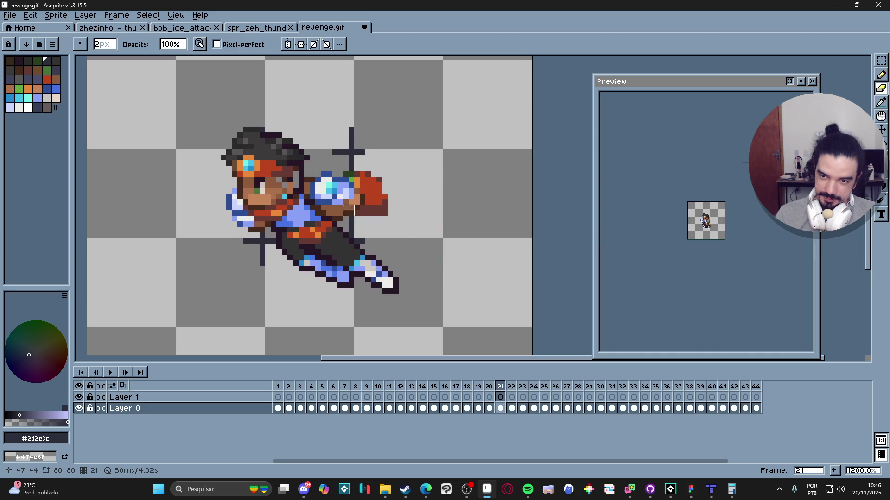
pyautogui.moveTo(349, 166)
pyautogui.mouseDown()
pyautogui.moveTo(348, 125)
pyautogui.moveTo(332, 152)
pyautogui.mouseUp()
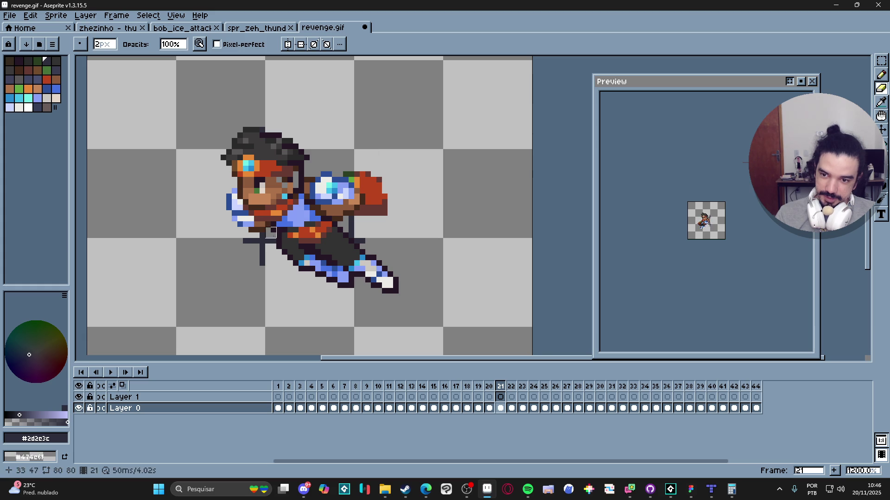
pyautogui.moveTo(259, 238)
pyautogui.mouseDown()
pyautogui.moveTo(266, 244)
pyautogui.moveTo(236, 244)
pyautogui.mouseUp()
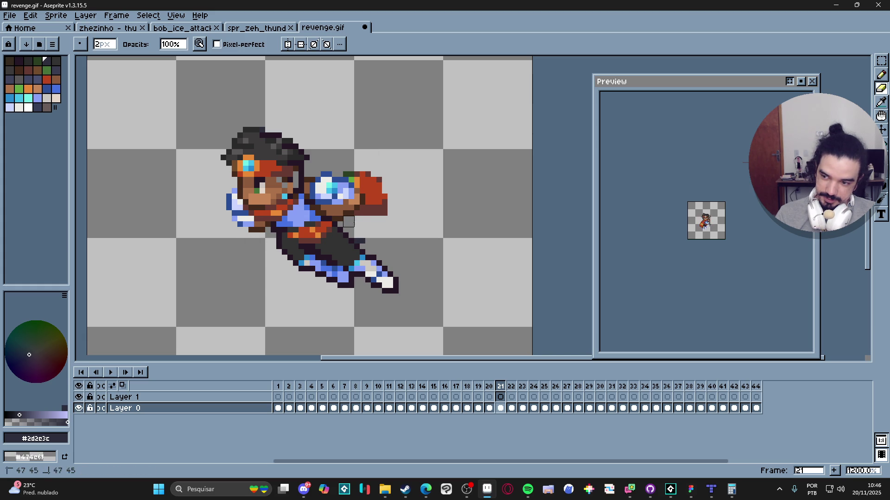
pyautogui.moveTo(379, 240); pyautogui.dragTo(376, 239)
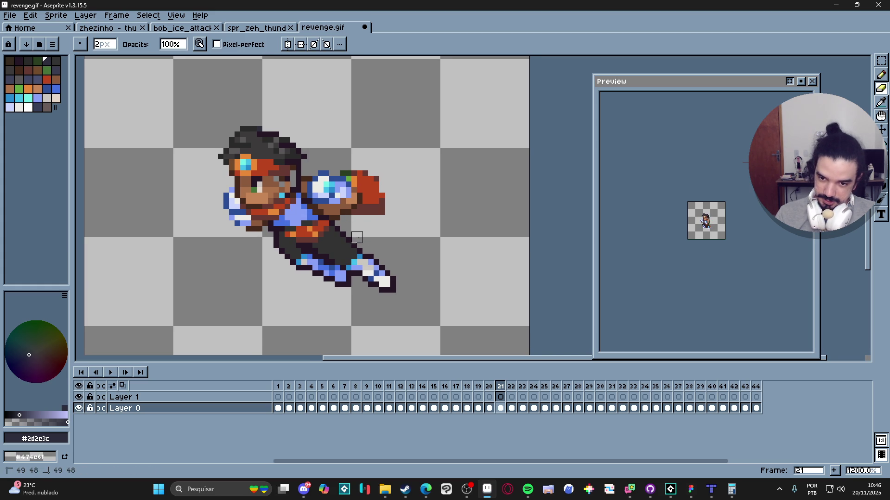
# Step: Erase the crosses beside the arm and stray dark lines on frames 22 and 23
pyautogui.press('Right')
pyautogui.moveTo(340, 170)
pyautogui.mouseDown()
pyautogui.moveTo(348, 138)
pyautogui.moveTo(329, 149)
pyautogui.mouseUp()
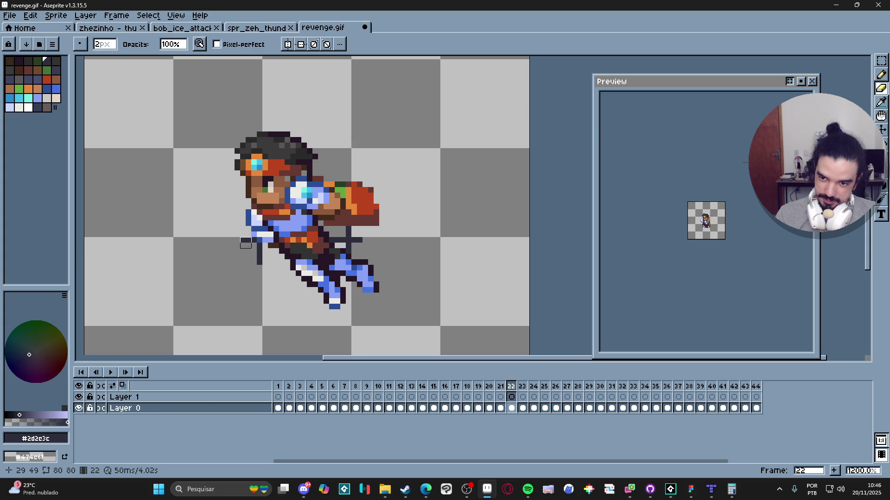
pyautogui.moveTo(258, 242); pyautogui.dragTo(262, 270)
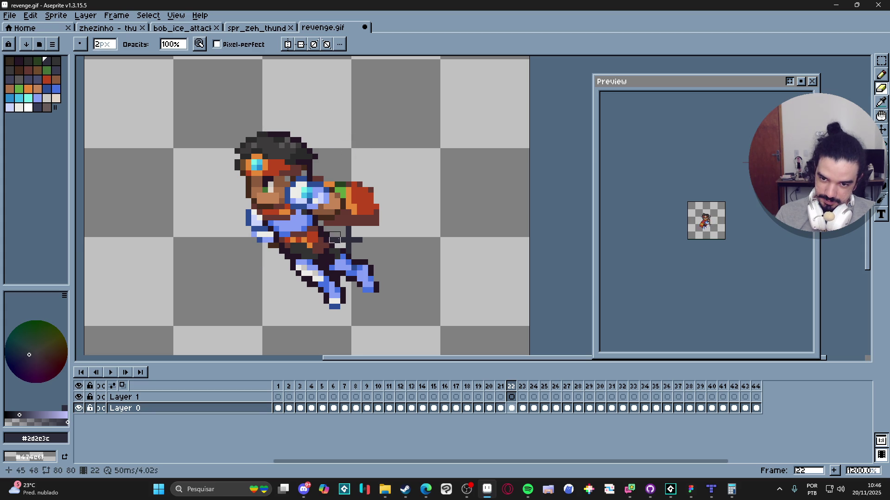
pyautogui.press('.')
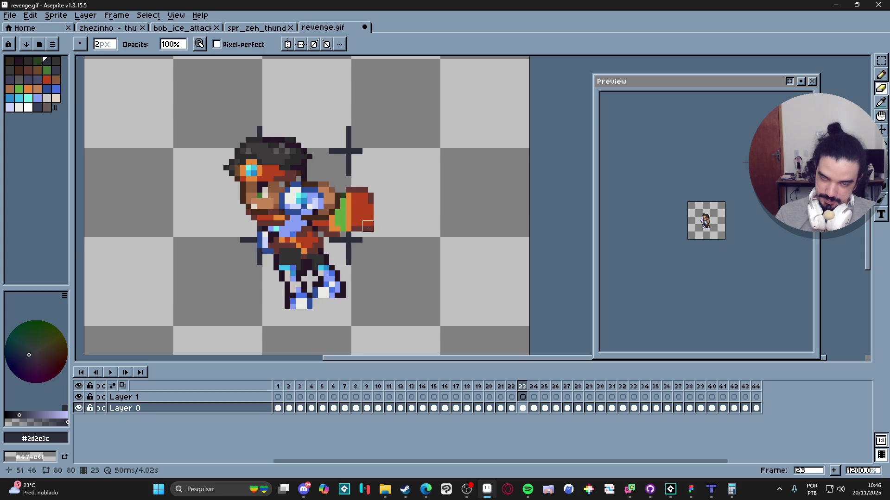
pyautogui.moveTo(350, 176)
pyautogui.mouseDown()
pyautogui.moveTo(349, 130)
pyautogui.moveTo(357, 153)
pyautogui.moveTo(334, 149)
pyautogui.mouseUp()
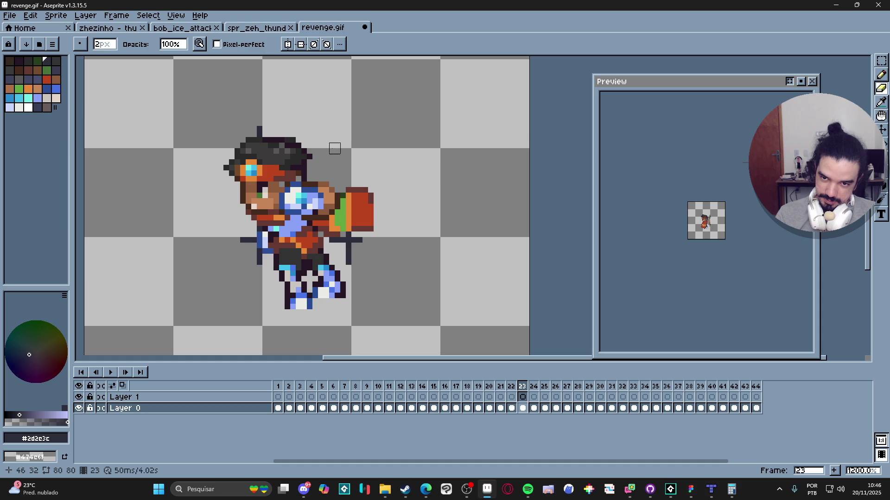
pyautogui.moveTo(262, 126); pyautogui.dragTo(260, 134)
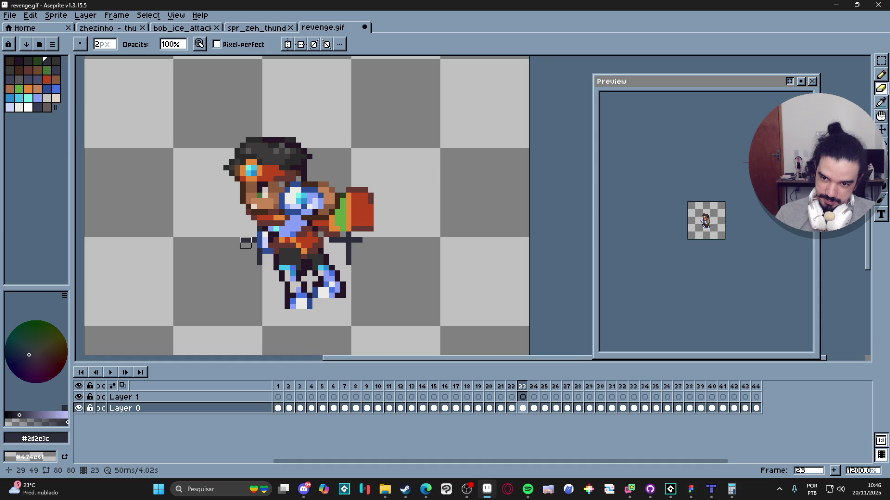
pyautogui.moveTo(262, 265); pyautogui.dragTo(257, 253)
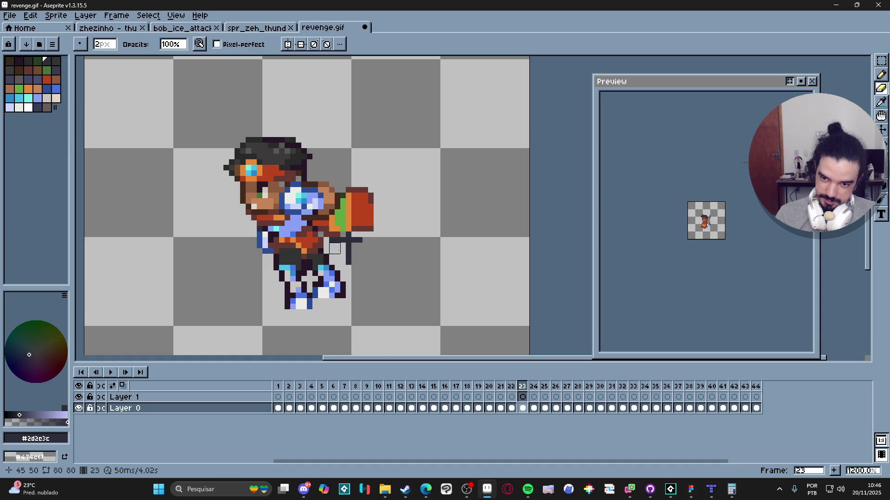
pyautogui.moveTo(335, 248); pyautogui.dragTo(362, 242)
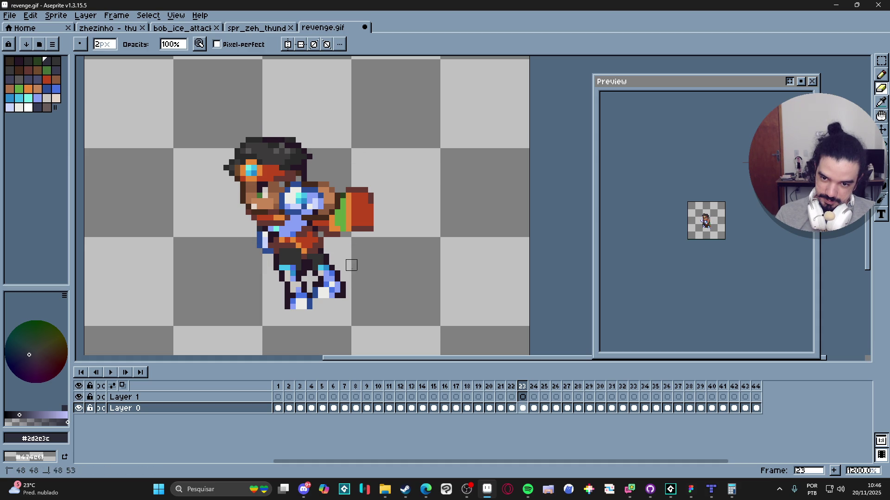
pyautogui.press('Right')
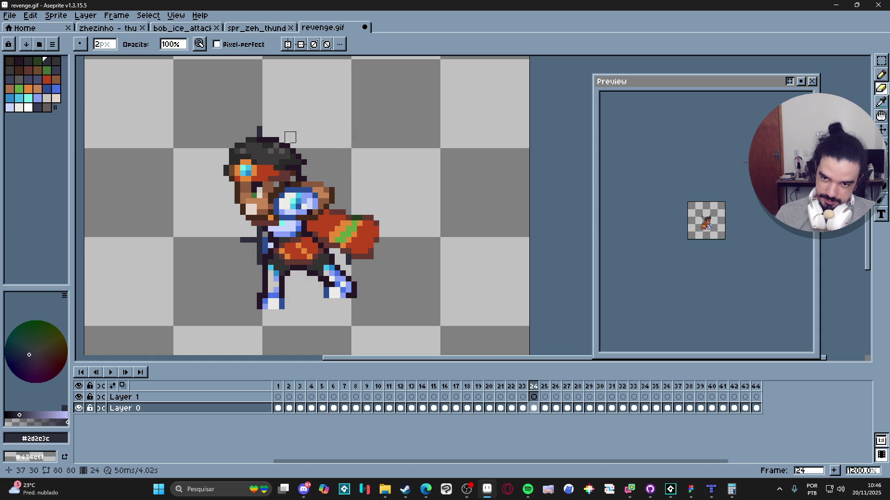
# Step: Erase the waist stub on frame 24 and the cross strokes and leg strays on frame 25
pyautogui.click(251, 242)
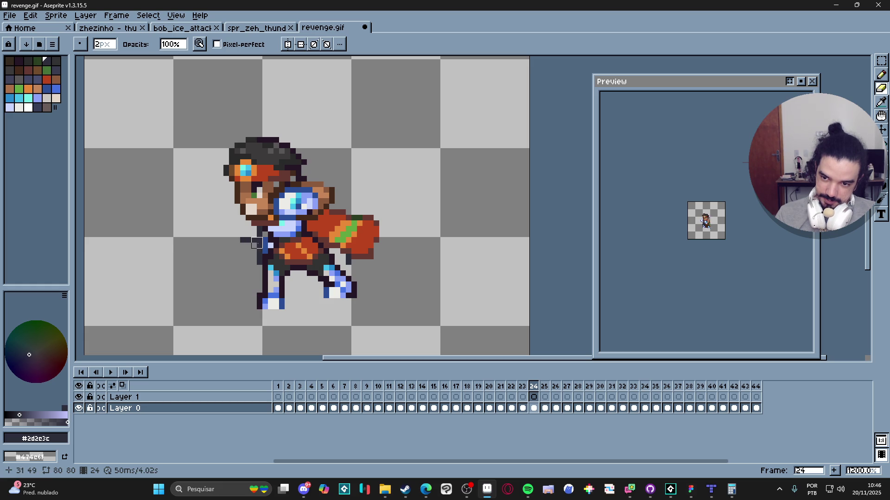
pyautogui.moveTo(257, 242); pyautogui.dragTo(241, 240)
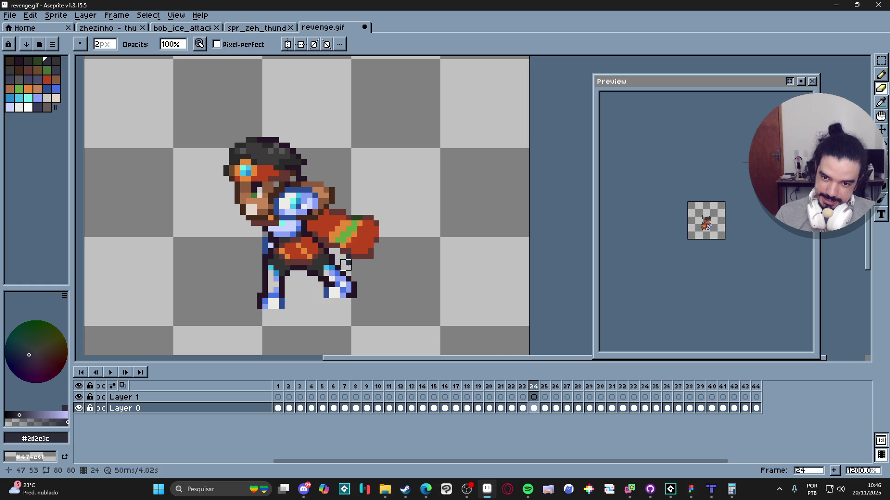
pyautogui.press('Right')
pyautogui.moveTo(351, 181)
pyautogui.mouseDown()
pyautogui.moveTo(349, 153)
pyautogui.moveTo(357, 153)
pyautogui.moveTo(272, 137)
pyautogui.moveTo(257, 115)
pyautogui.mouseUp()
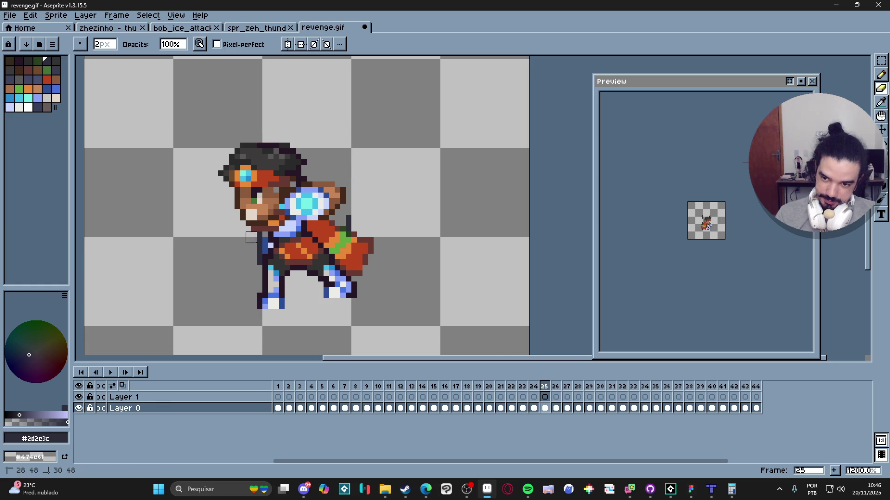
pyautogui.moveTo(258, 253); pyautogui.dragTo(258, 246)
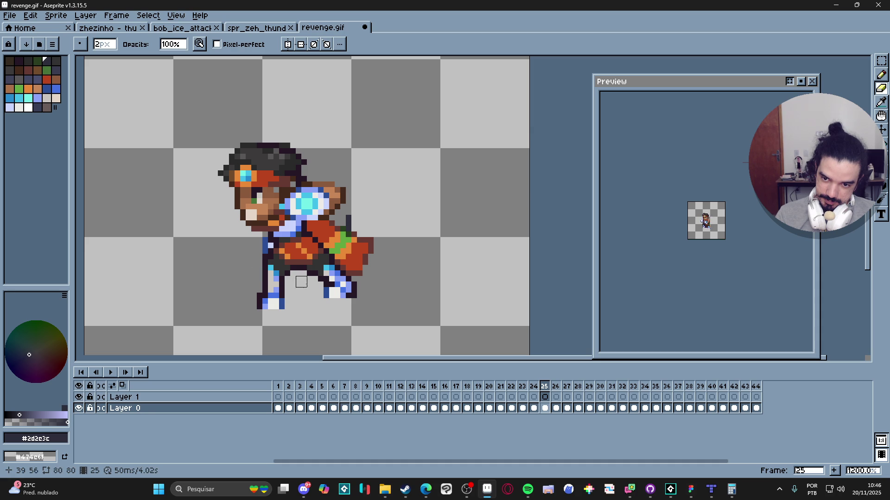
# Step: On frame 26, erase the dark pixels at the flash, above the head, left of the body and near the gun
pyautogui.press('Right')
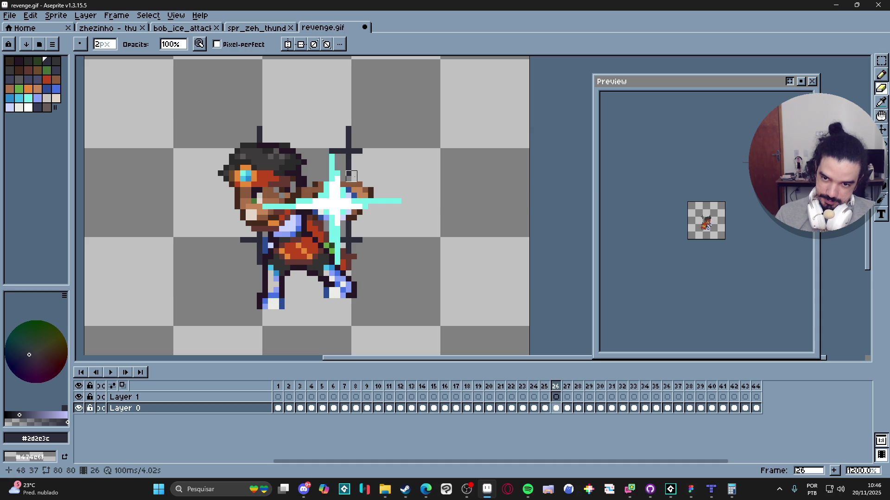
pyautogui.click(340, 149)
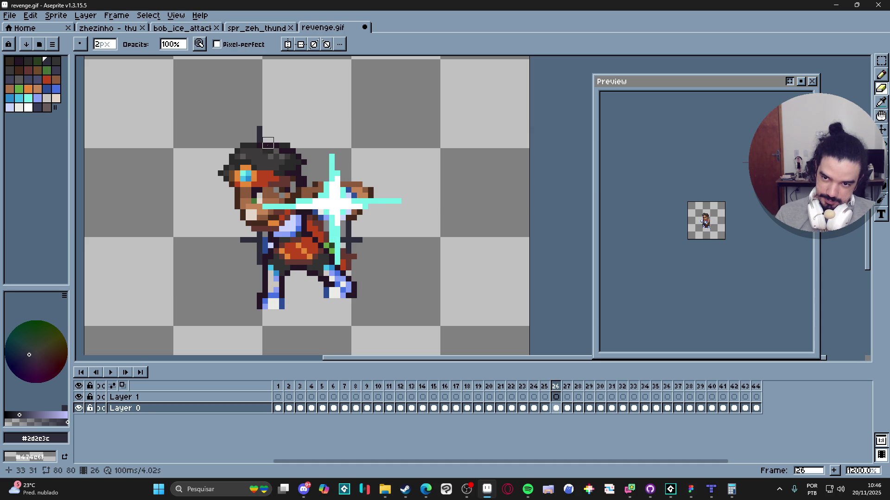
pyautogui.click(259, 130)
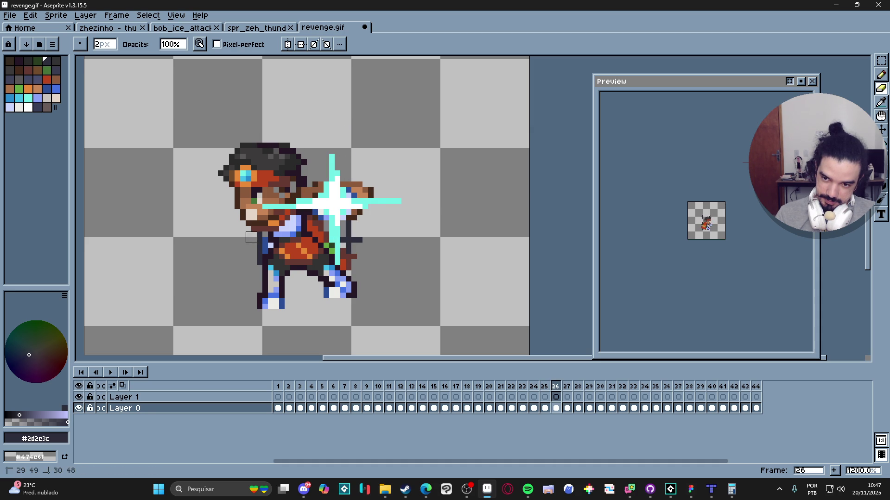
pyautogui.moveTo(257, 240); pyautogui.dragTo(257, 265)
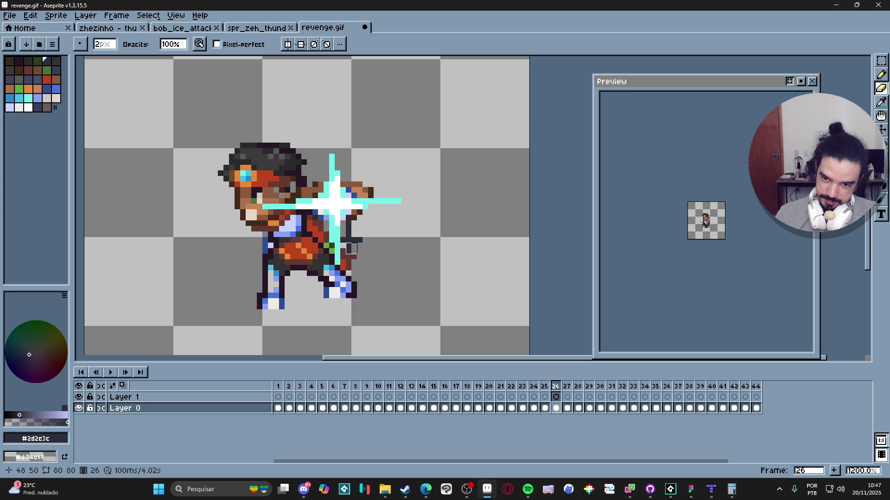
pyautogui.moveTo(351, 249); pyautogui.dragTo(351, 232)
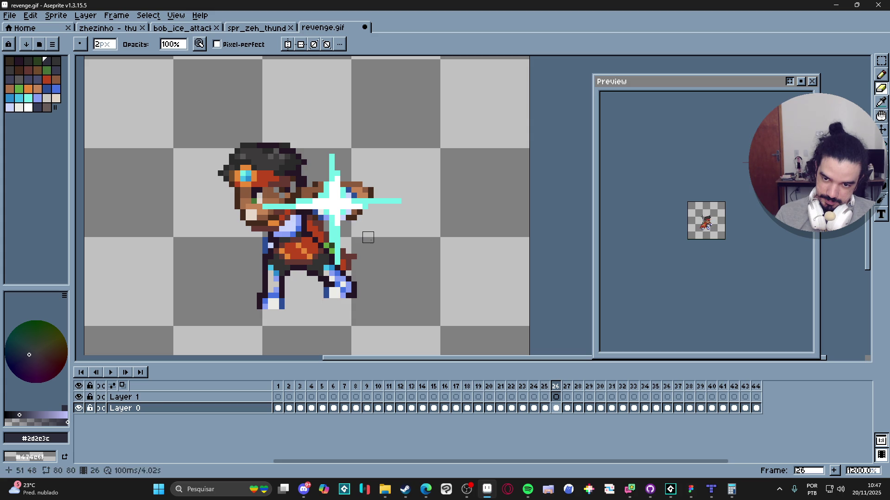
# Step: On frame 27, erase the dark bar left of the body and the strip above the gun
pyautogui.press('Right')
pyautogui.moveTo(268, 243)
pyautogui.mouseDown()
pyautogui.moveTo(242, 240)
pyautogui.moveTo(260, 267)
pyautogui.mouseUp()
pyautogui.moveTo(357, 143); pyautogui.dragTo(348, 127)
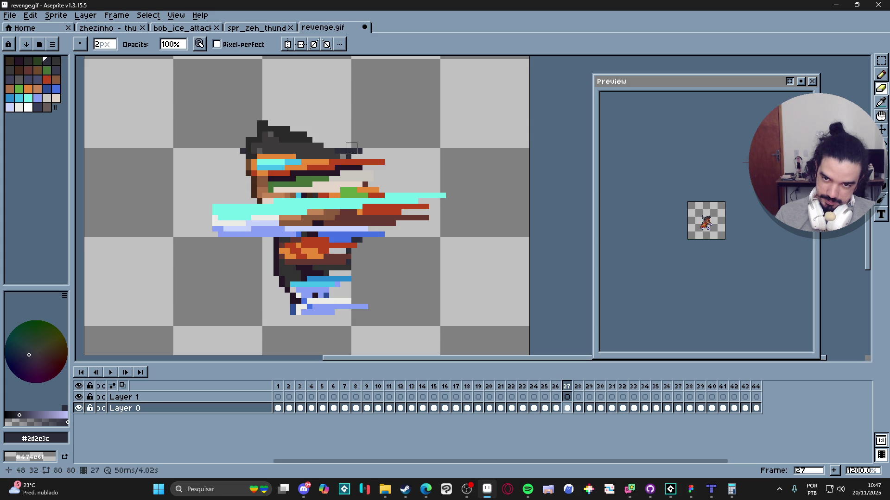
pyautogui.click(340, 149)
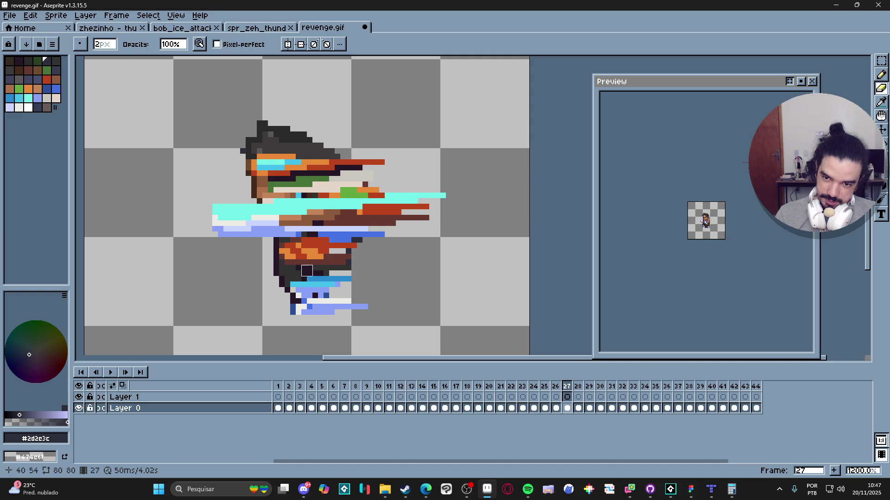
# Step: On frame 28, erase the dark strokes beside the head and the strays around the belt
pyautogui.press('Right')
pyautogui.moveTo(348, 176); pyautogui.dragTo(348, 121)
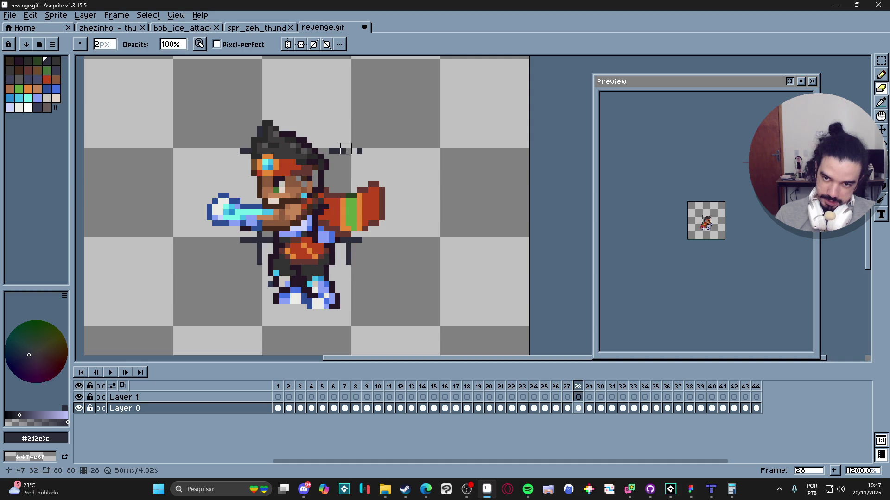
pyautogui.moveTo(324, 149); pyautogui.dragTo(357, 148)
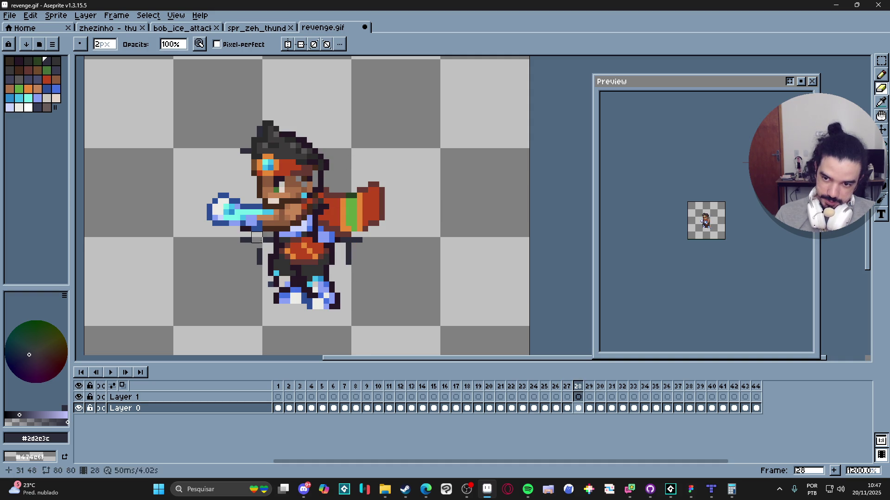
pyautogui.moveTo(252, 240)
pyautogui.mouseDown()
pyautogui.moveTo(238, 240)
pyautogui.moveTo(258, 266)
pyautogui.mouseUp()
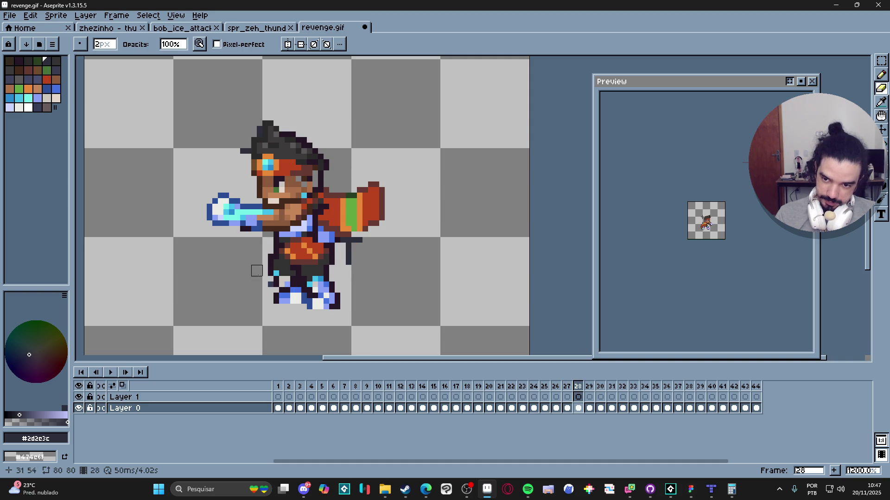
pyautogui.moveTo(346, 244); pyautogui.dragTo(364, 248)
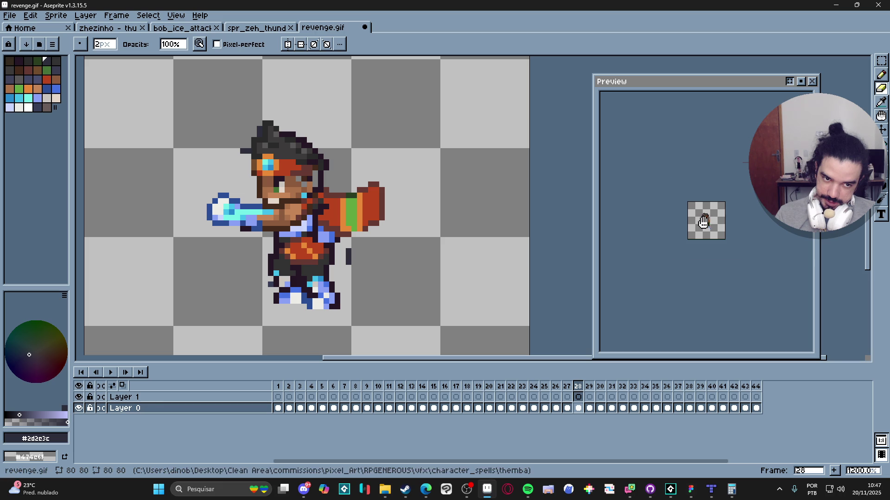
pyautogui.scroll(2, 684, 249)
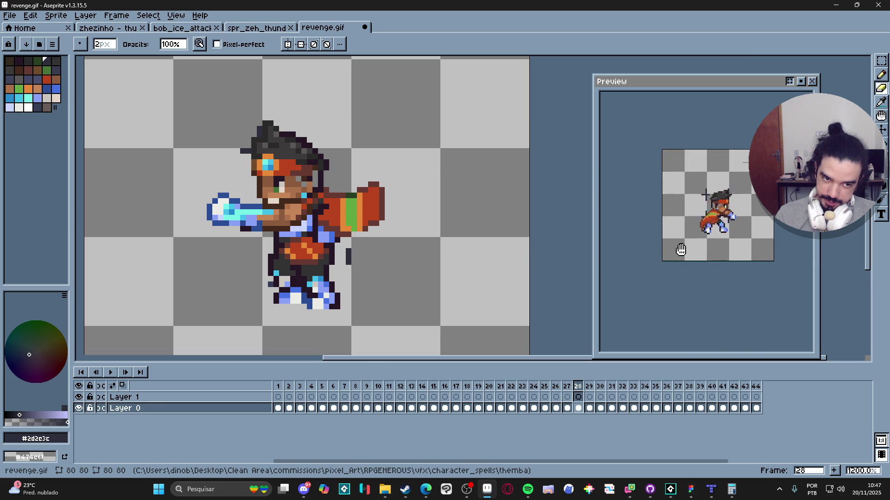
pyautogui.moveTo(348, 251); pyautogui.dragTo(348, 263)
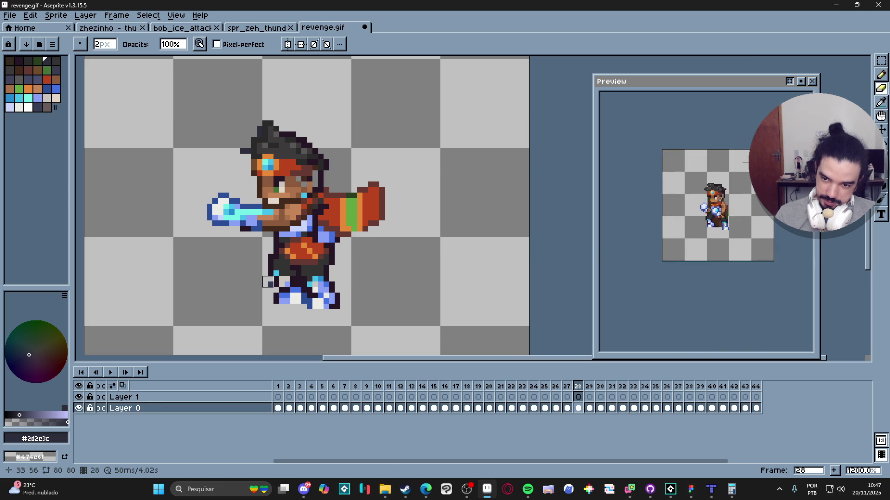
# Step: Erase the cross marks beside the head, torso and arm on frames 29 and 30
pyautogui.press('Right')
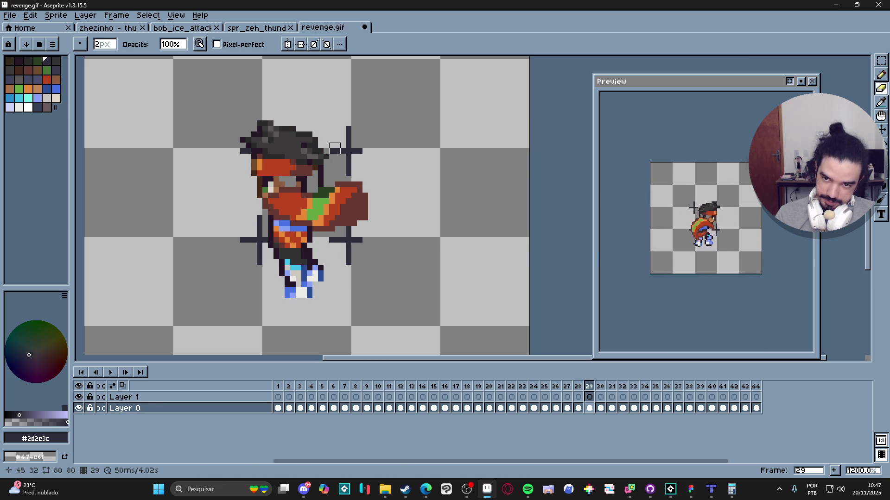
pyautogui.moveTo(335, 149)
pyautogui.mouseDown()
pyautogui.moveTo(354, 139)
pyautogui.moveTo(340, 159)
pyautogui.moveTo(351, 149)
pyautogui.mouseUp()
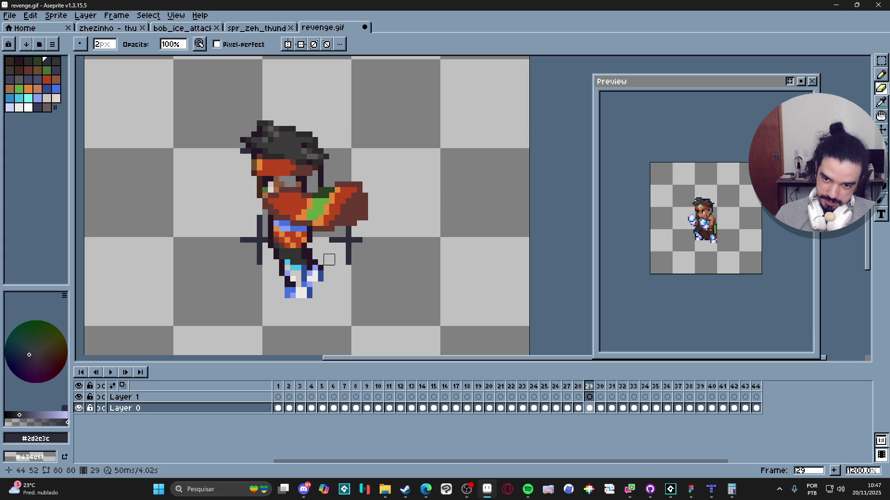
pyautogui.moveTo(351, 231)
pyautogui.mouseDown()
pyautogui.moveTo(343, 258)
pyautogui.moveTo(334, 241)
pyautogui.moveTo(319, 241)
pyautogui.mouseUp()
pyautogui.moveTo(262, 237)
pyautogui.mouseDown()
pyautogui.moveTo(257, 215)
pyautogui.moveTo(260, 265)
pyautogui.mouseUp()
pyautogui.press('Right')
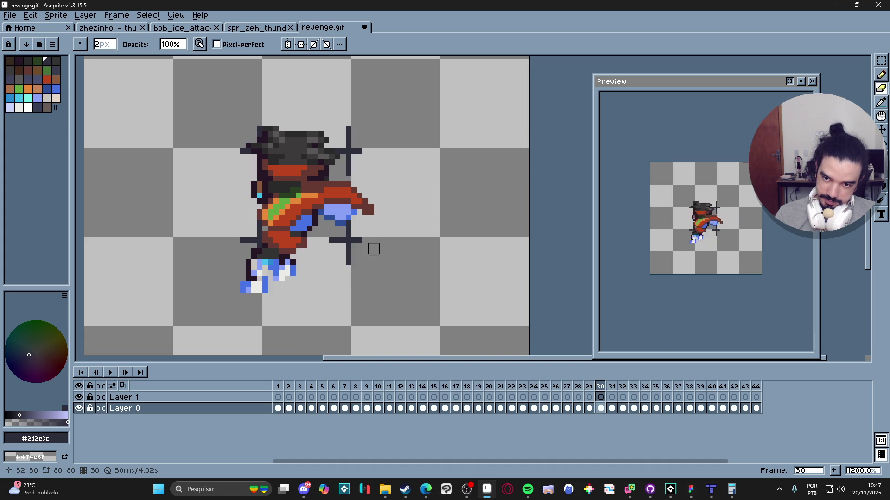
pyautogui.moveTo(350, 176)
pyautogui.mouseDown()
pyautogui.moveTo(349, 123)
pyautogui.moveTo(336, 147)
pyautogui.moveTo(367, 149)
pyautogui.mouseUp()
pyautogui.moveTo(334, 244)
pyautogui.mouseDown()
pyautogui.moveTo(367, 235)
pyautogui.moveTo(350, 245)
pyautogui.moveTo(352, 287)
pyautogui.mouseUp()
# Step: Erase the cross marks and stray marks around the head, arm and torso on frames 31 and 32
pyautogui.press('Right')
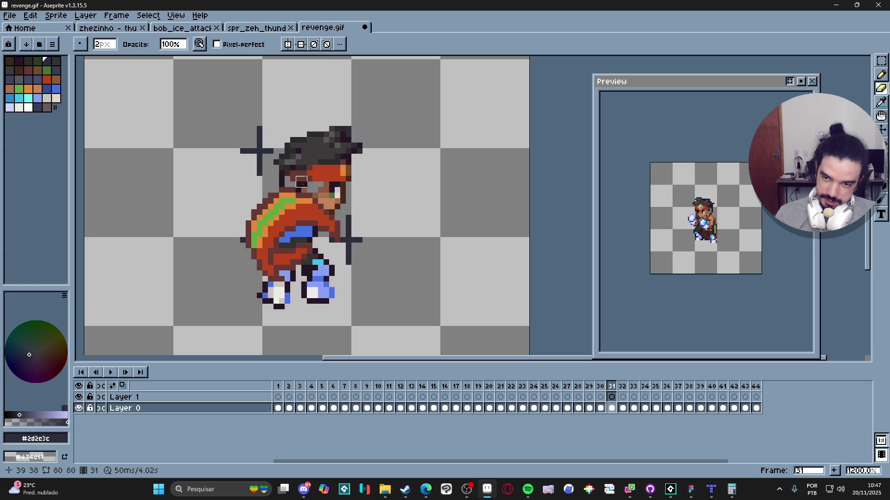
pyautogui.moveTo(262, 176)
pyautogui.mouseDown()
pyautogui.moveTo(260, 131)
pyautogui.moveTo(273, 137)
pyautogui.mouseUp()
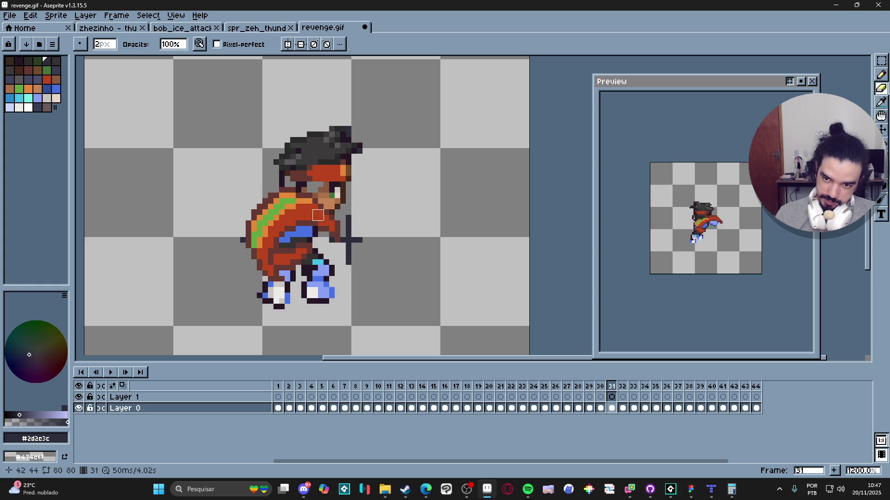
pyautogui.moveTo(351, 215)
pyautogui.mouseDown()
pyautogui.moveTo(329, 260)
pyautogui.moveTo(363, 248)
pyautogui.mouseUp()
pyautogui.press('Right')
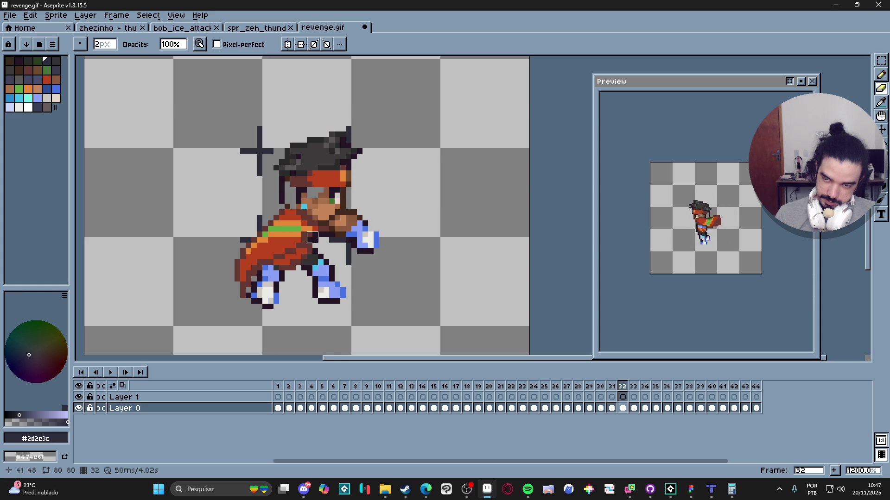
pyautogui.moveTo(259, 172)
pyautogui.mouseDown()
pyautogui.moveTo(255, 124)
pyautogui.moveTo(240, 150)
pyautogui.mouseUp()
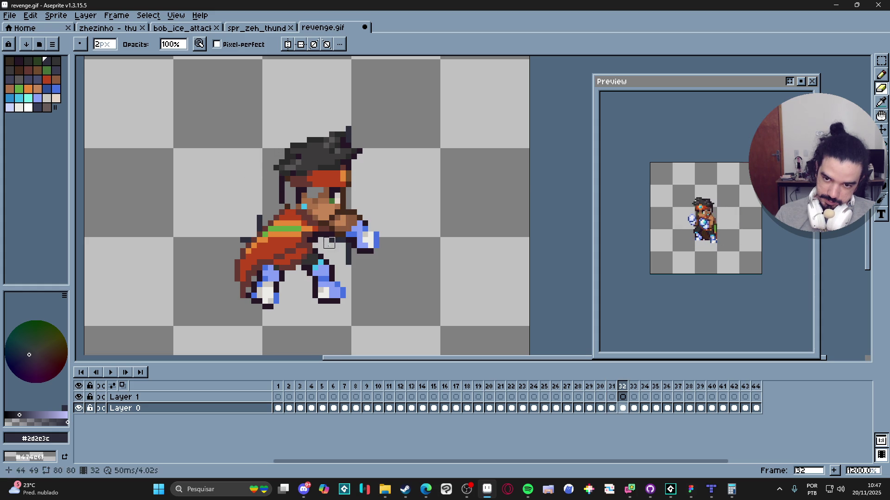
pyautogui.moveTo(257, 226); pyautogui.dragTo(240, 237)
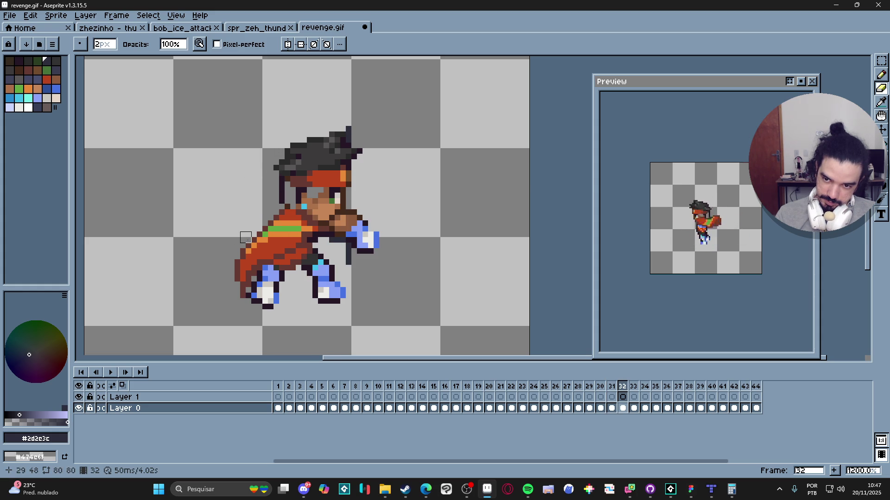
pyautogui.moveTo(340, 249)
pyautogui.mouseDown()
pyautogui.moveTo(348, 262)
pyautogui.moveTo(335, 243)
pyautogui.mouseUp()
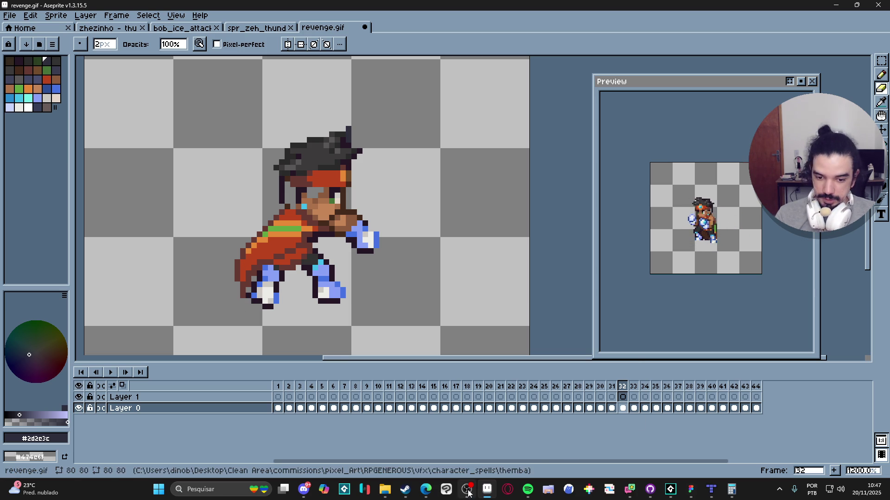
pyautogui.moveTo(425, 489)
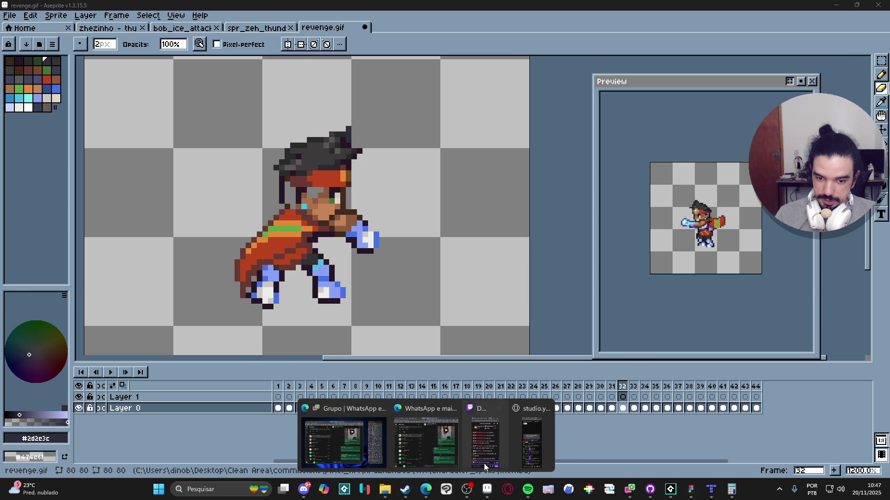
pyautogui.moveTo(492, 463)
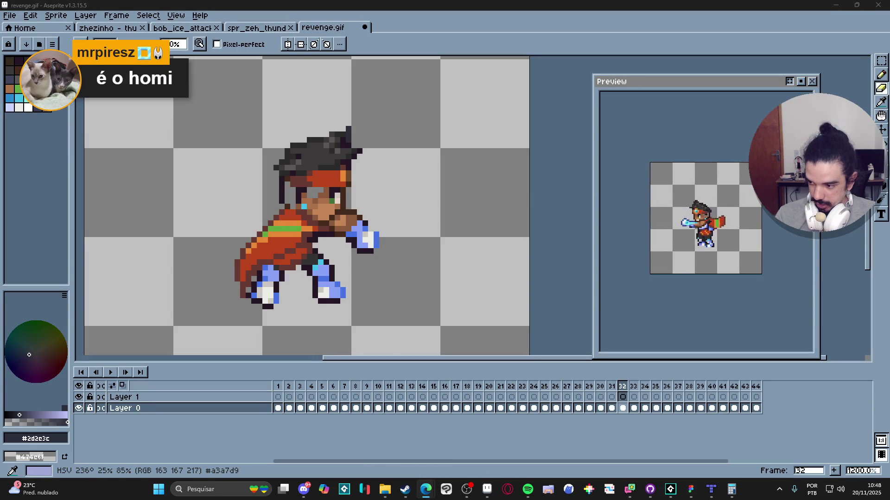
pyautogui.click(487, 489)
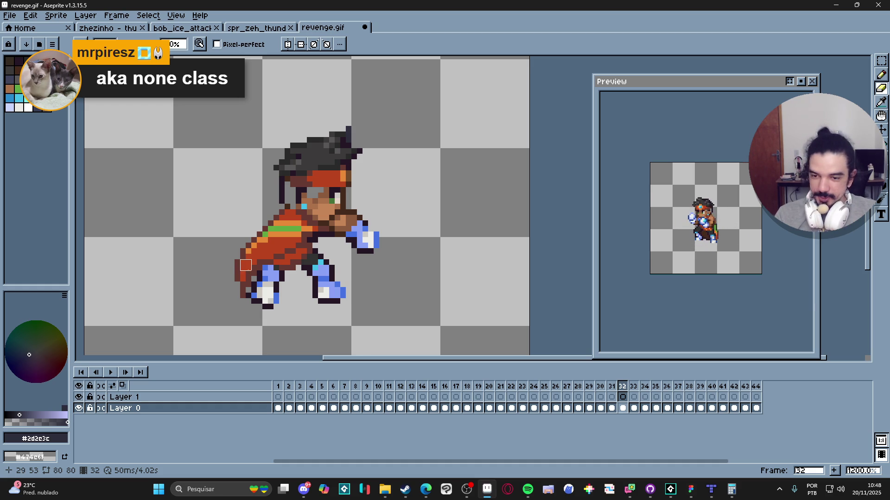
# Step: Erase the stray cross marks around the head, hair and chest on frames 33 and 34
pyautogui.press('Right')
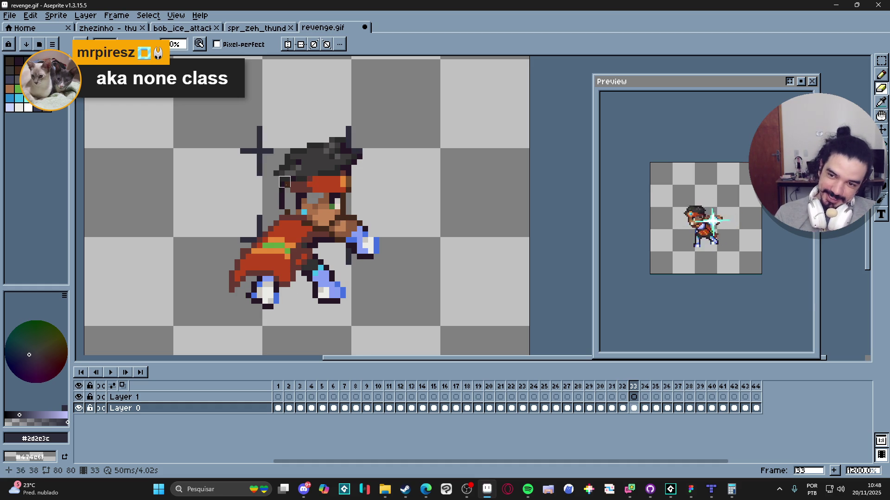
pyautogui.moveTo(284, 182)
pyautogui.mouseDown()
pyautogui.moveTo(260, 175)
pyautogui.moveTo(262, 127)
pyautogui.moveTo(238, 149)
pyautogui.mouseUp()
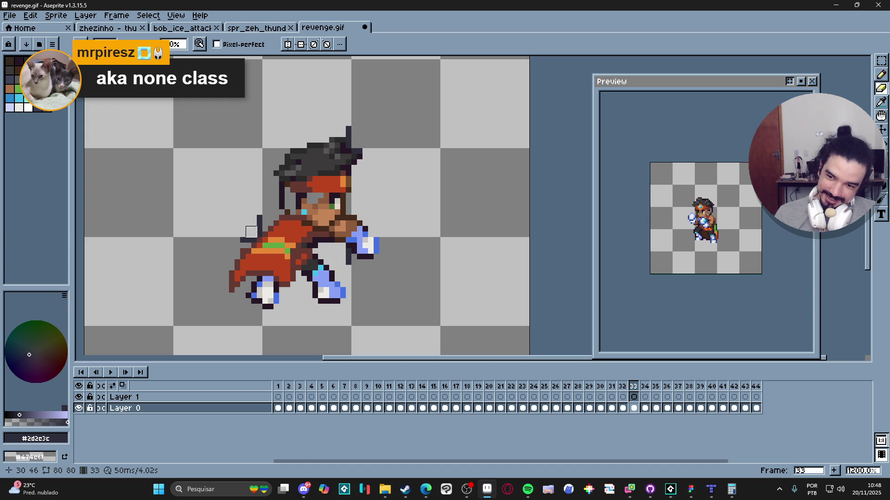
pyautogui.moveTo(251, 232)
pyautogui.mouseDown()
pyautogui.moveTo(254, 187)
pyautogui.moveTo(245, 234)
pyautogui.moveTo(235, 233)
pyautogui.mouseUp()
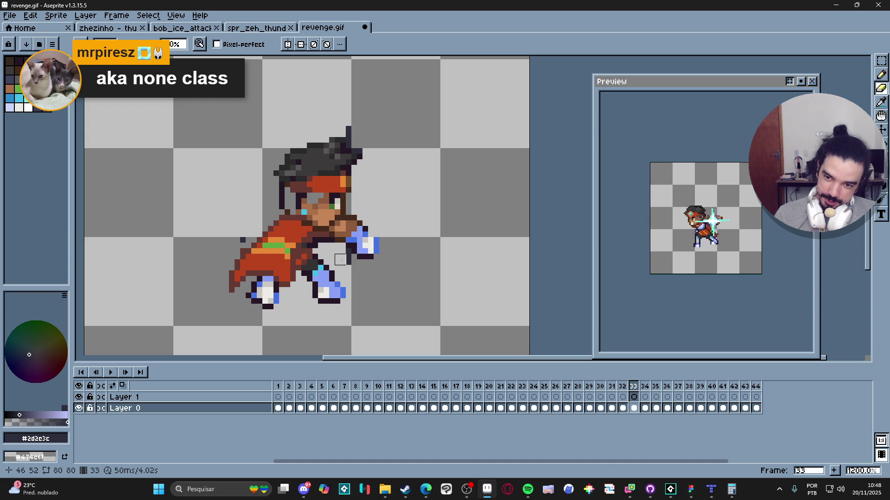
pyautogui.moveTo(351, 142); pyautogui.dragTo(357, 137)
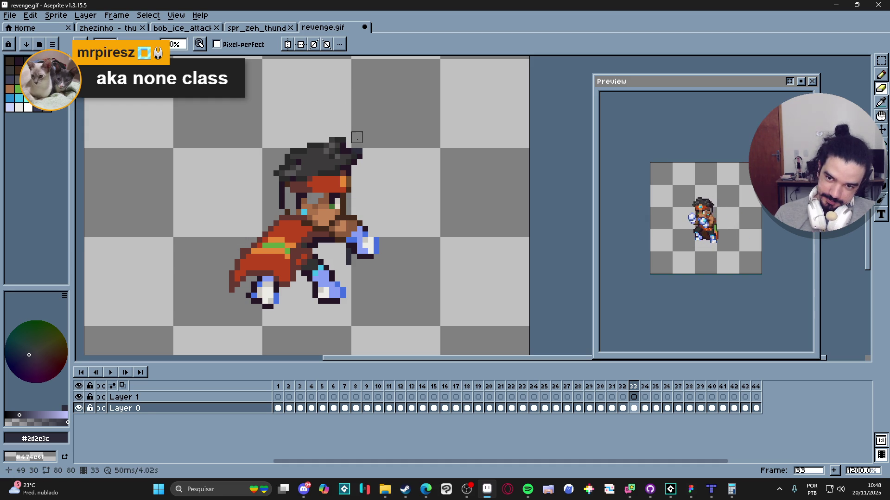
pyautogui.click(357, 148)
pyautogui.press('Right')
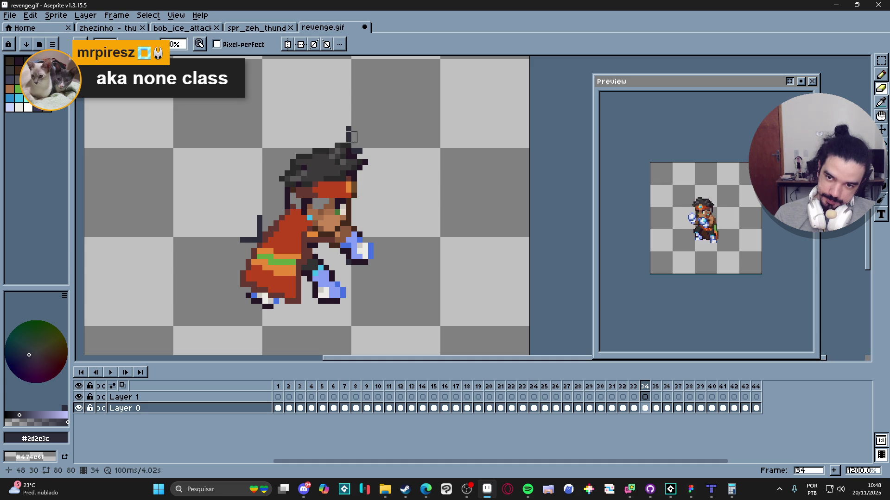
pyautogui.moveTo(351, 142); pyautogui.dragTo(349, 131)
pyautogui.moveTo(260, 237); pyautogui.dragTo(259, 216)
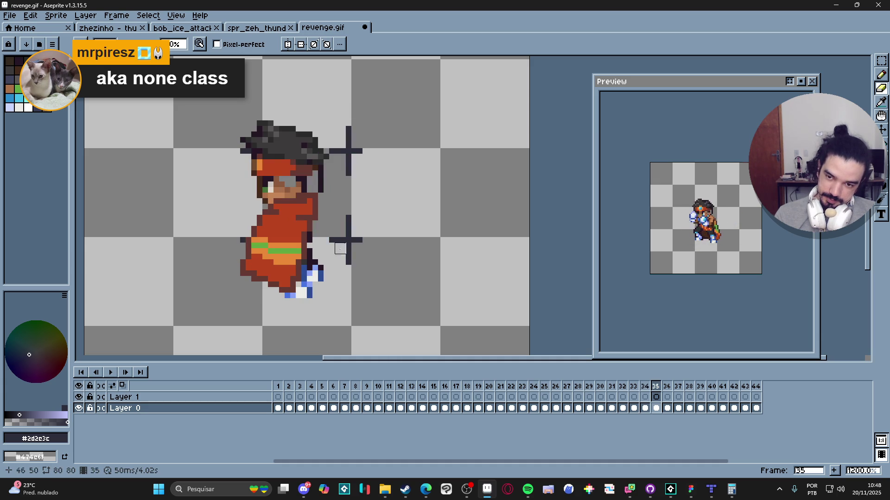
# Step: Clear the upper and lower grid crosses beside the sprite on frames 35 and 36
pyautogui.press('Right')
pyautogui.moveTo(335, 238)
pyautogui.mouseDown()
pyautogui.moveTo(356, 209)
pyautogui.moveTo(368, 226)
pyautogui.mouseUp()
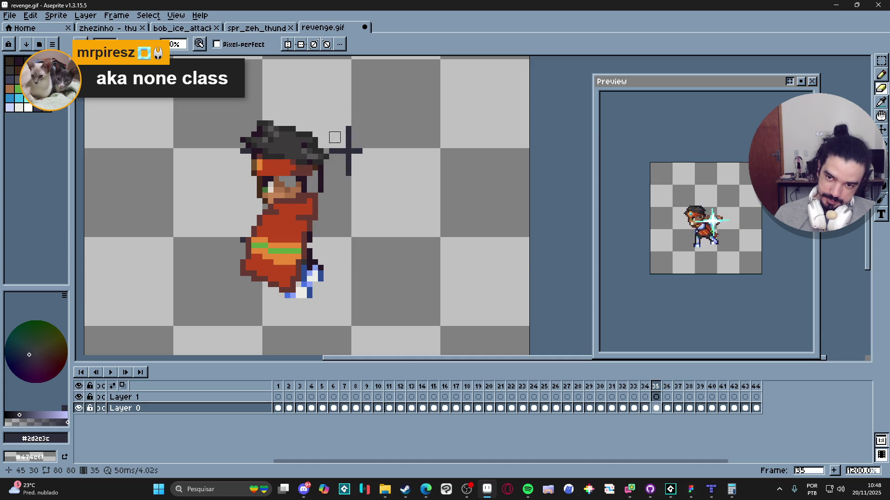
pyautogui.moveTo(334, 148)
pyautogui.mouseDown()
pyautogui.moveTo(361, 159)
pyautogui.moveTo(351, 180)
pyautogui.mouseUp()
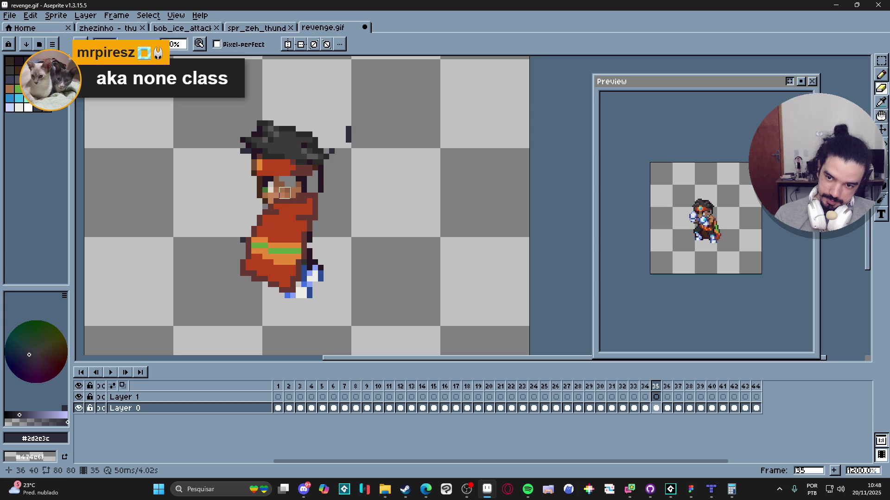
pyautogui.moveTo(348, 127); pyautogui.dragTo(347, 174)
pyautogui.press('Right')
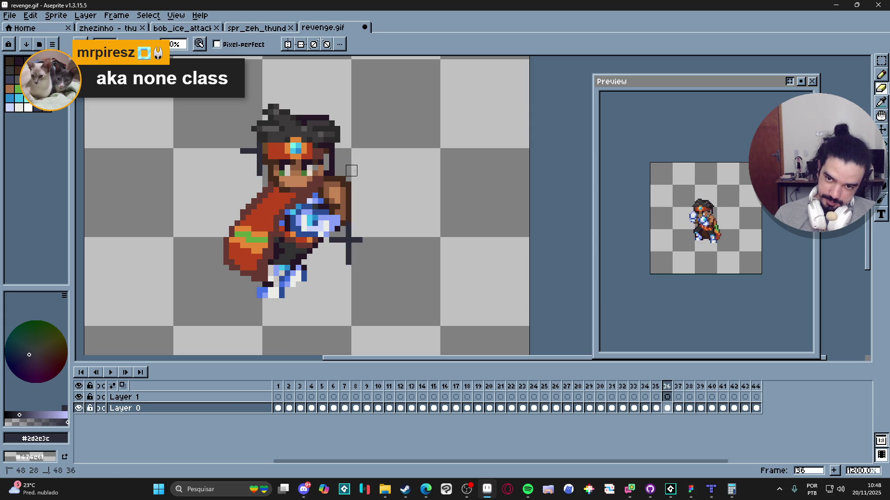
pyautogui.moveTo(258, 149)
pyautogui.mouseDown()
pyautogui.moveTo(259, 174)
pyautogui.moveTo(240, 154)
pyautogui.mouseUp()
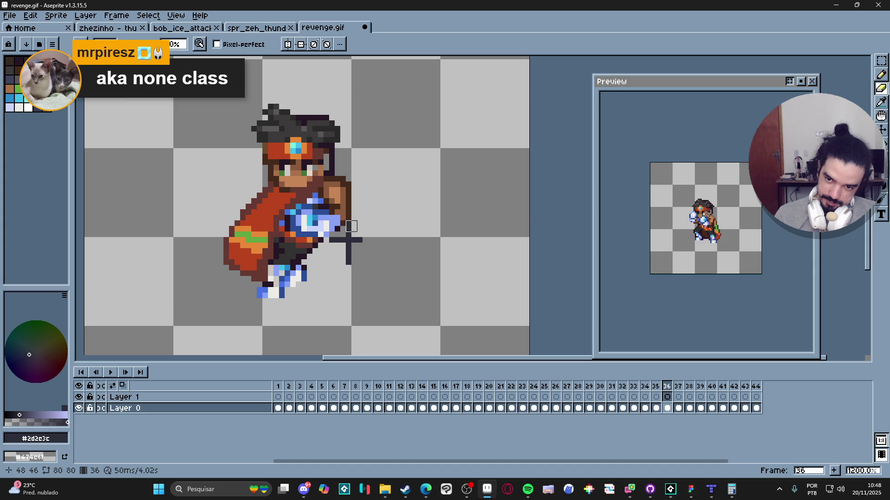
pyautogui.moveTo(351, 226)
pyautogui.mouseDown()
pyautogui.moveTo(334, 242)
pyautogui.moveTo(365, 247)
pyautogui.mouseUp()
# Step: Erase the crosses right of the head and sprite on frames 37 and 38
pyautogui.press('Right')
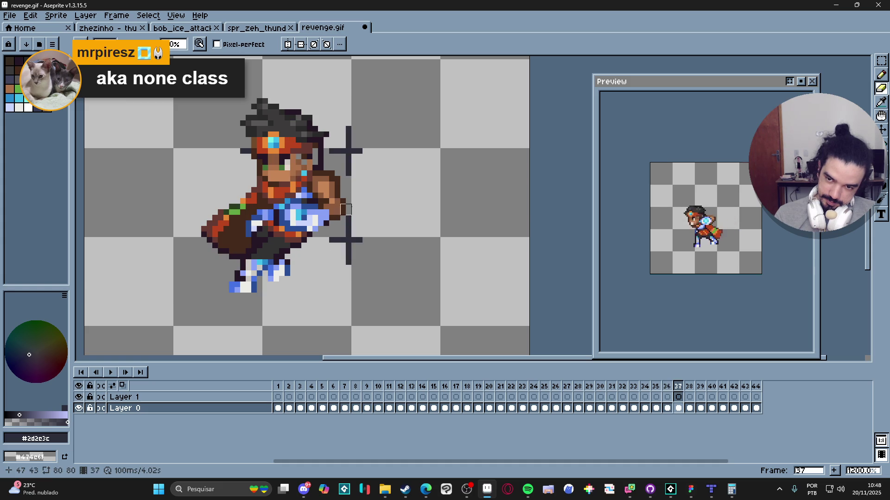
pyautogui.moveTo(334, 155)
pyautogui.mouseDown()
pyautogui.moveTo(362, 153)
pyautogui.moveTo(345, 119)
pyautogui.moveTo(348, 173)
pyautogui.mouseUp()
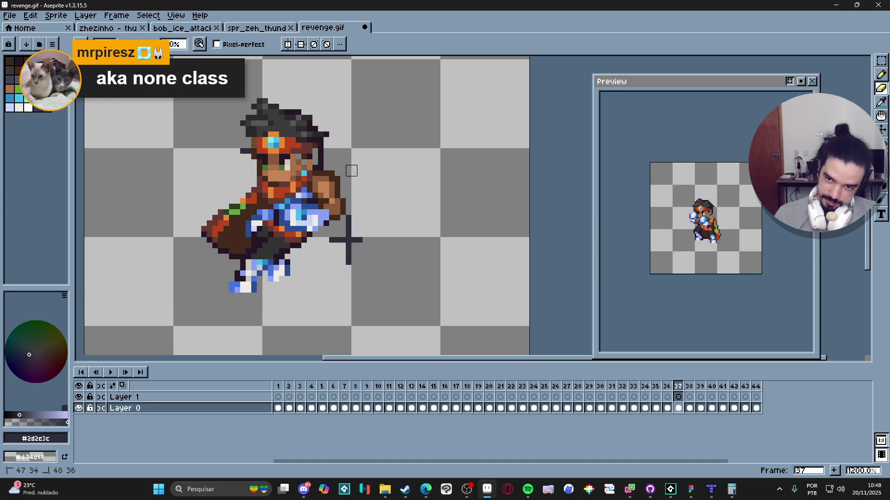
pyautogui.moveTo(356, 220)
pyautogui.mouseDown()
pyautogui.moveTo(350, 249)
pyautogui.moveTo(333, 242)
pyautogui.moveTo(346, 241)
pyautogui.mouseUp()
pyautogui.press('Right')
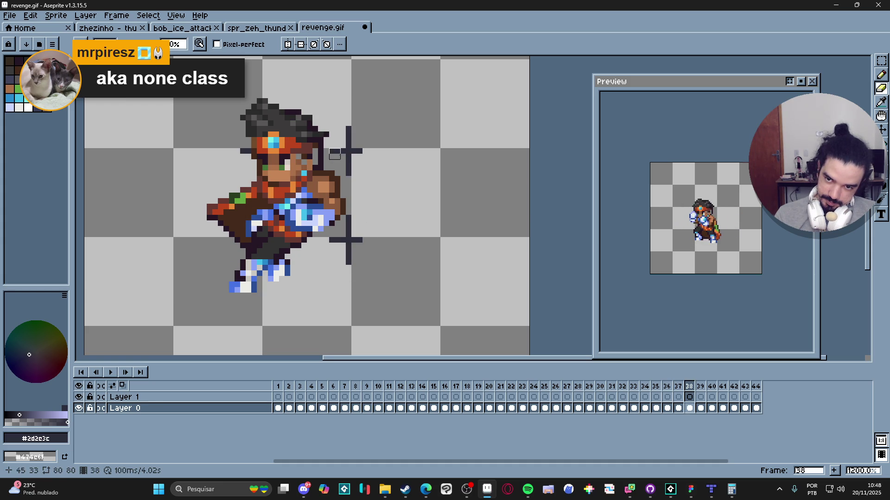
pyautogui.moveTo(335, 154)
pyautogui.mouseDown()
pyautogui.moveTo(357, 149)
pyautogui.moveTo(349, 175)
pyautogui.mouseUp()
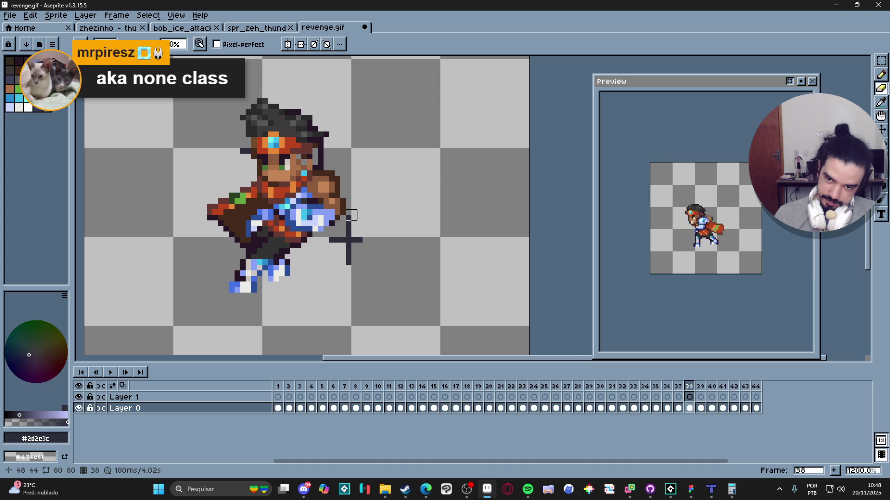
pyautogui.moveTo(351, 221)
pyautogui.mouseDown()
pyautogui.moveTo(339, 252)
pyautogui.moveTo(377, 236)
pyautogui.mouseUp()
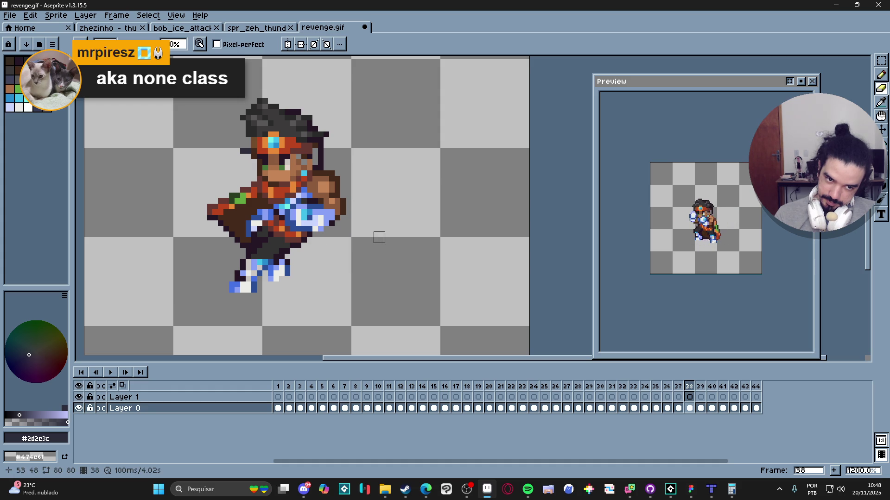
pyautogui.click(246, 149)
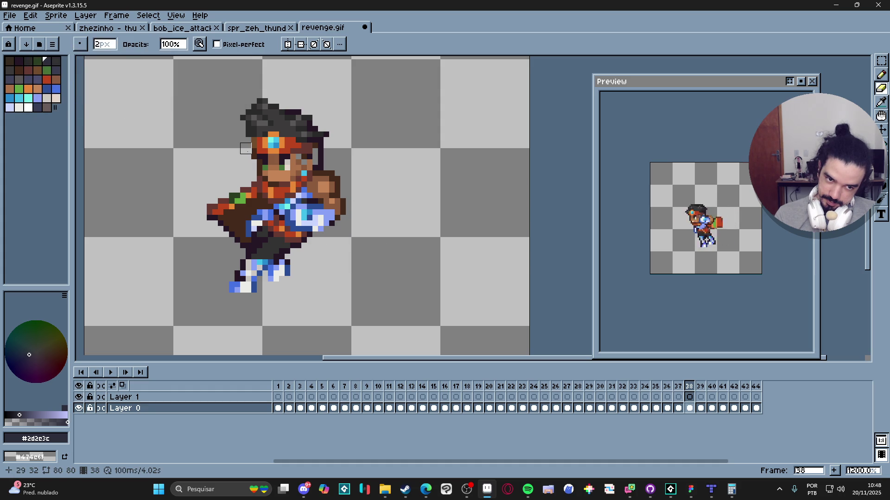
# Step: Clear the remaining upper and lower cross marks on frames 39, 40 and 41
pyautogui.press('Right')
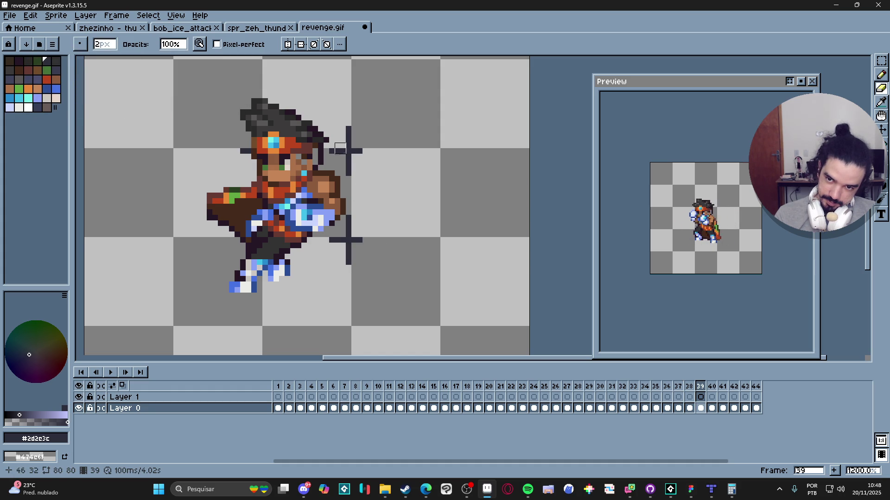
pyautogui.moveTo(346, 148)
pyautogui.mouseDown()
pyautogui.moveTo(348, 156)
pyautogui.moveTo(313, 176)
pyautogui.mouseUp()
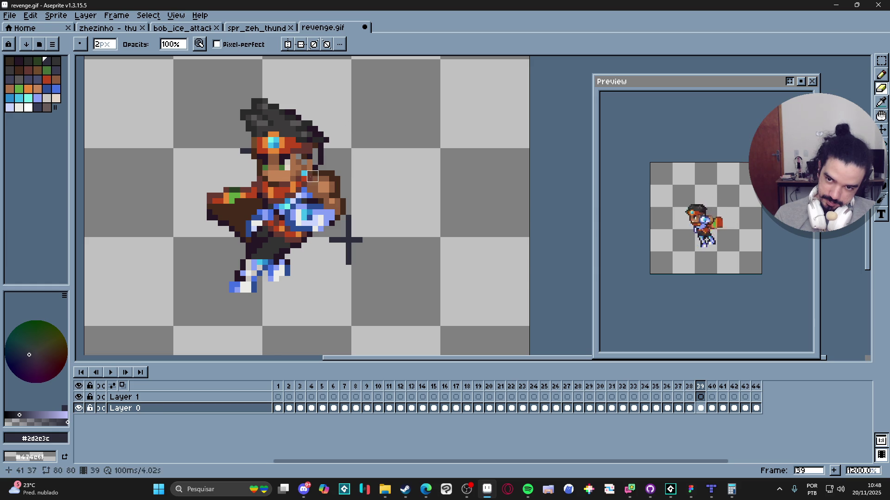
pyautogui.moveTo(351, 215)
pyautogui.mouseDown()
pyautogui.moveTo(349, 244)
pyautogui.moveTo(325, 242)
pyautogui.moveTo(352, 242)
pyautogui.mouseUp()
pyautogui.press('Right')
pyautogui.moveTo(346, 182)
pyautogui.mouseDown()
pyautogui.moveTo(343, 153)
pyautogui.moveTo(373, 153)
pyautogui.moveTo(347, 160)
pyautogui.moveTo(363, 181)
pyautogui.mouseUp()
pyautogui.moveTo(349, 217); pyautogui.dragTo(336, 242)
pyautogui.press('Right')
pyautogui.moveTo(345, 148)
pyautogui.mouseDown()
pyautogui.moveTo(354, 151)
pyautogui.moveTo(340, 154)
pyautogui.moveTo(350, 176)
pyautogui.mouseUp()
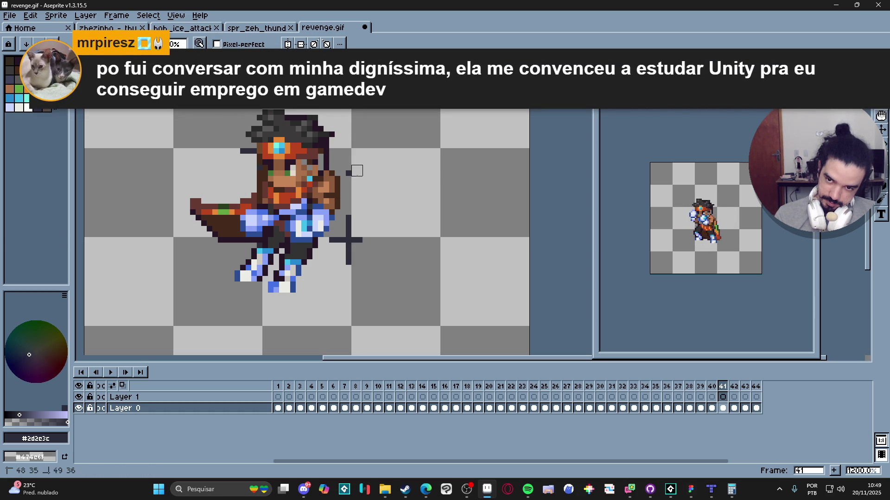
pyautogui.moveTo(348, 217)
pyautogui.mouseDown()
pyautogui.moveTo(350, 259)
pyautogui.moveTo(335, 243)
pyautogui.moveTo(362, 238)
pyautogui.mouseUp()
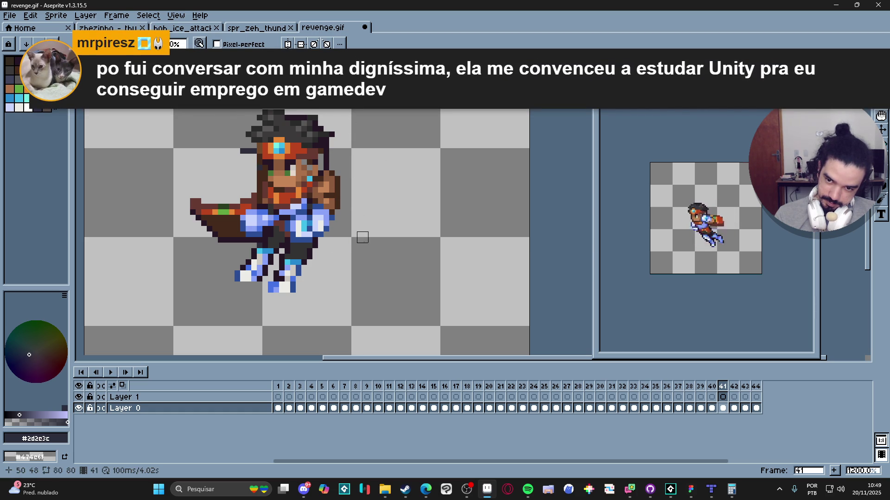
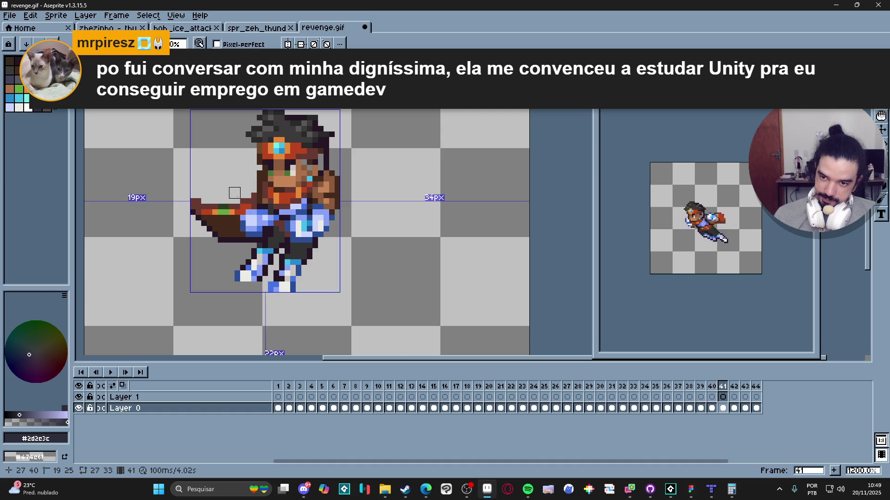
# Step: Erase the leftover staff crossbar and shaft pixels beside the fighter in frames 42 and 43
pyautogui.press('Right')
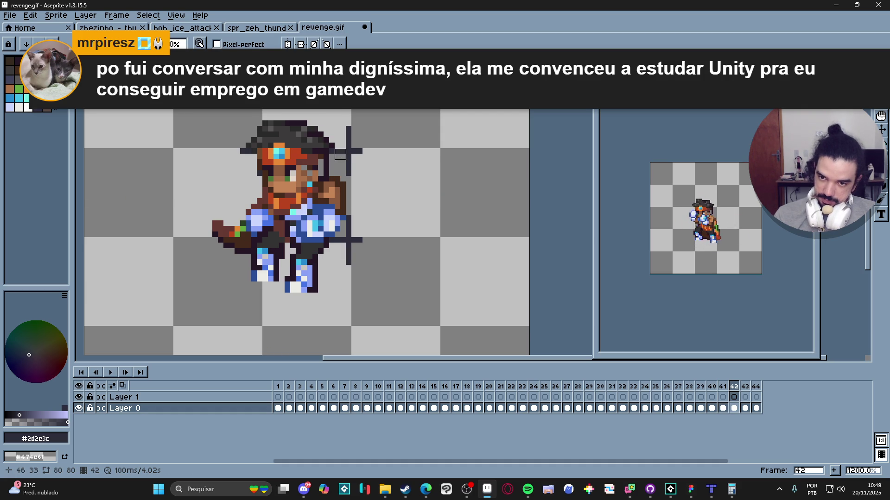
pyautogui.moveTo(341, 154)
pyautogui.mouseDown()
pyautogui.moveTo(371, 153)
pyautogui.moveTo(351, 118)
pyautogui.mouseUp()
pyautogui.moveTo(349, 176); pyautogui.dragTo(357, 142)
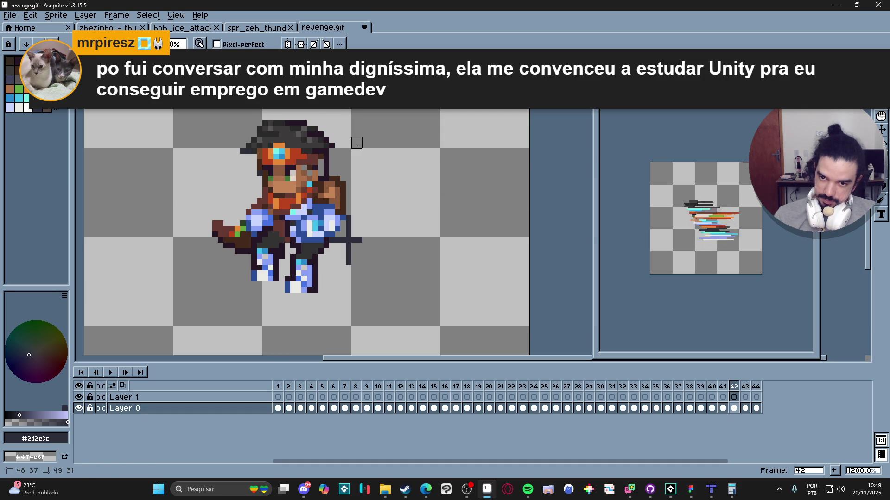
pyautogui.moveTo(353, 218)
pyautogui.mouseDown()
pyautogui.moveTo(345, 262)
pyautogui.moveTo(379, 243)
pyautogui.moveTo(355, 220)
pyautogui.moveTo(346, 262)
pyautogui.moveTo(358, 260)
pyautogui.mouseUp()
pyautogui.press('Right')
pyautogui.moveTo(341, 172)
pyautogui.mouseDown()
pyautogui.moveTo(367, 173)
pyautogui.moveTo(352, 157)
pyautogui.moveTo(350, 204)
pyautogui.mouseUp()
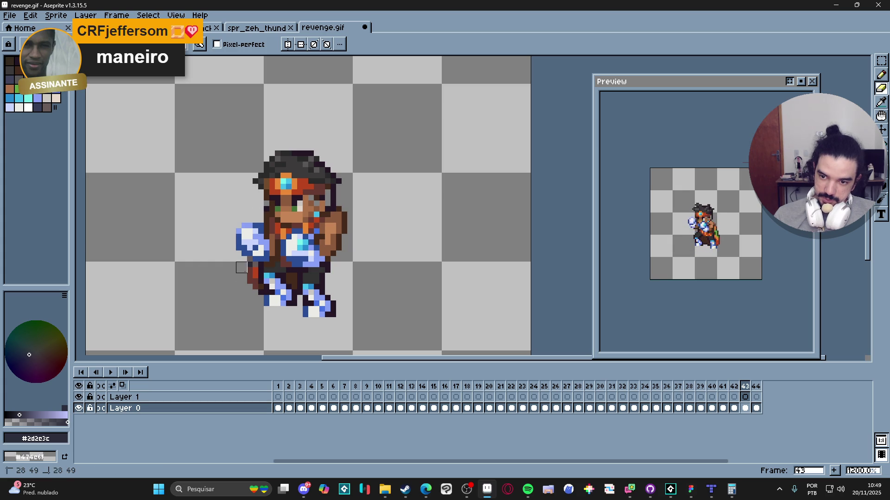
# Step: Erase the cross shapes and stray dark pixels around the head and leg in frame 44, then go to frame 2
pyautogui.press('Right')
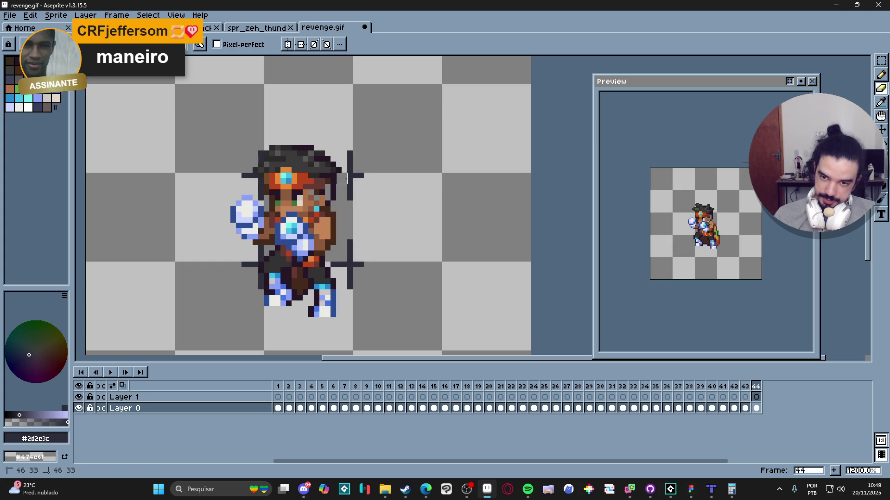
pyautogui.moveTo(342, 175)
pyautogui.mouseDown()
pyautogui.moveTo(363, 175)
pyautogui.moveTo(347, 206)
pyautogui.mouseUp()
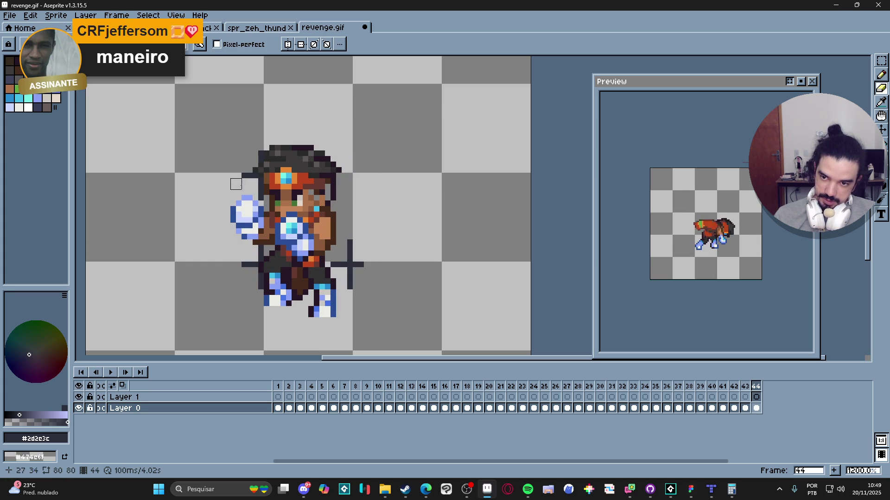
pyautogui.click(244, 175)
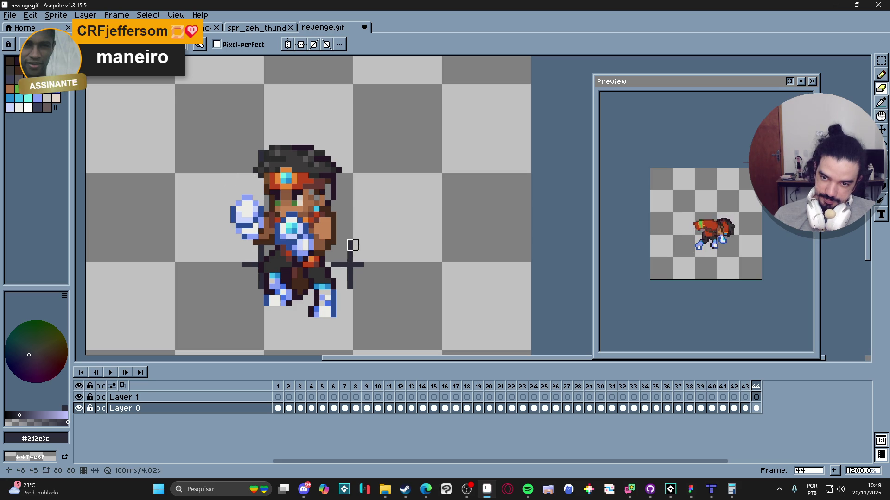
pyautogui.moveTo(353, 246)
pyautogui.mouseDown()
pyautogui.moveTo(345, 280)
pyautogui.moveTo(353, 263)
pyautogui.moveTo(336, 262)
pyautogui.mouseUp()
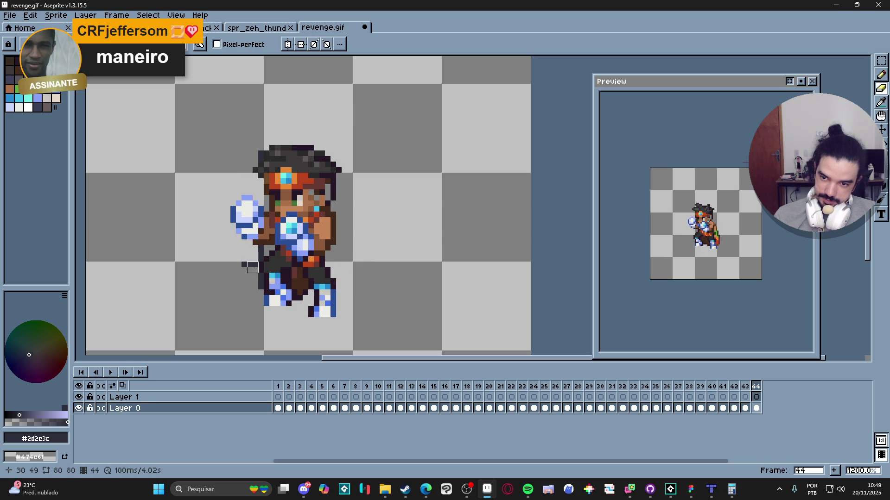
pyautogui.click(247, 266)
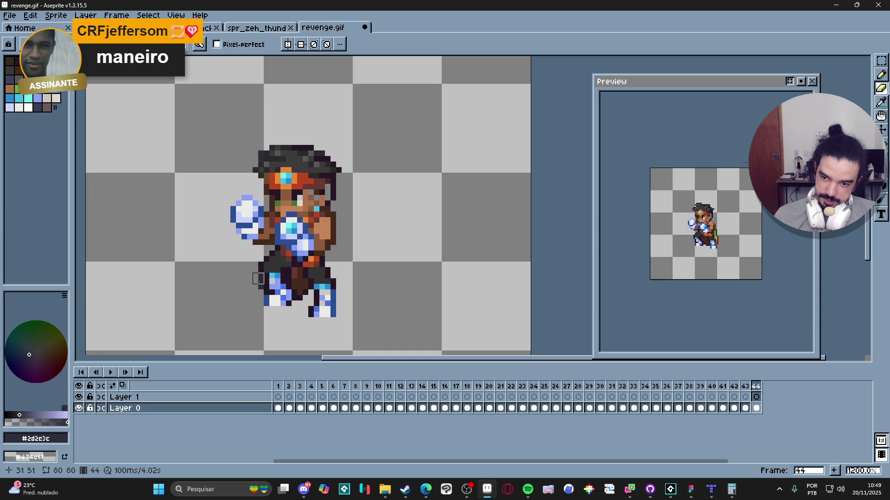
pyautogui.press('Right')
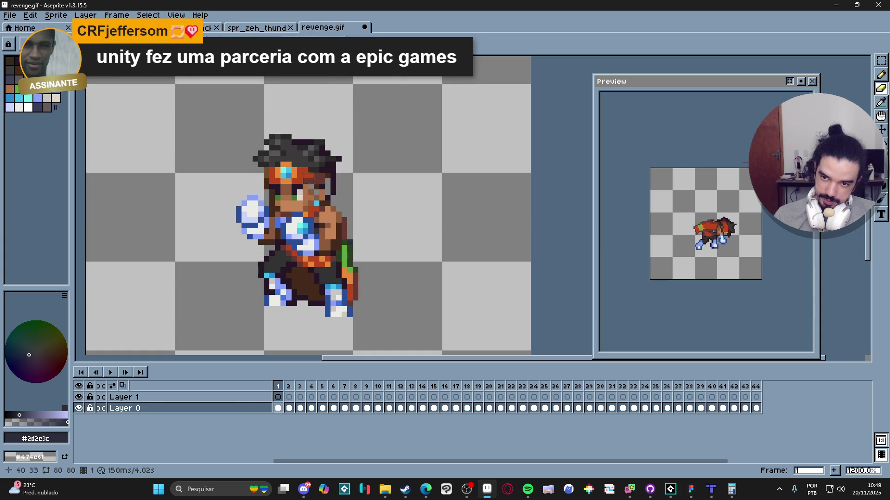
pyautogui.press('Right')
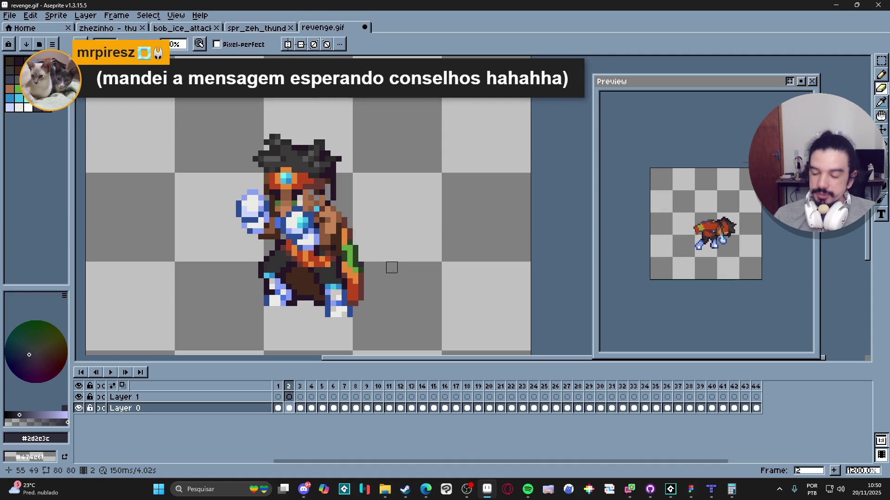
pyautogui.click(278, 386)
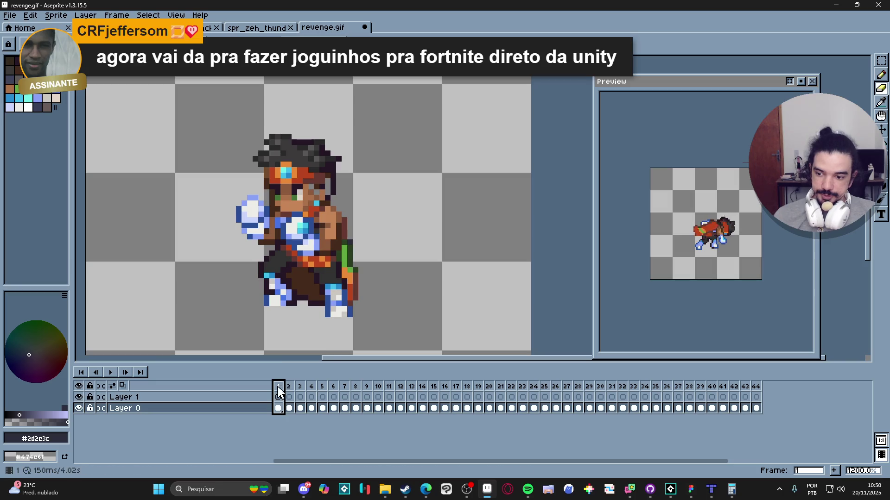
pyautogui.scroll(-4, 355, 259)
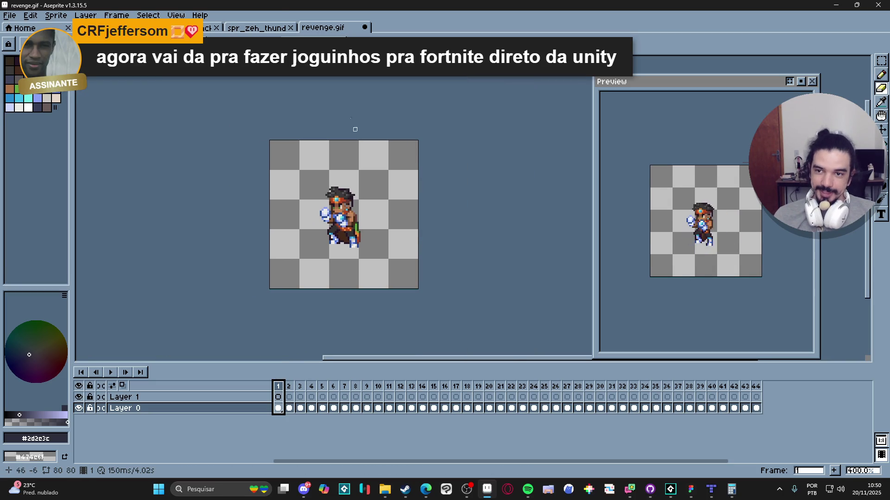
pyautogui.click(265, 26)
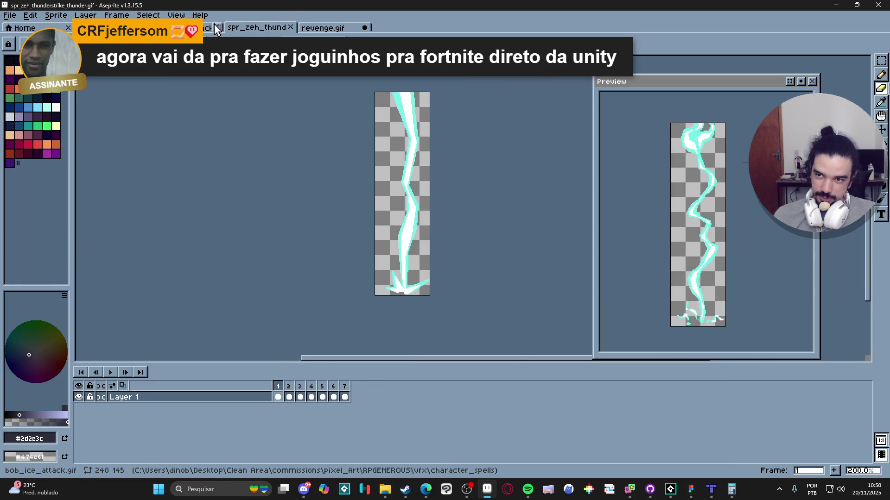
pyautogui.click(195, 27)
pyautogui.click(116, 28)
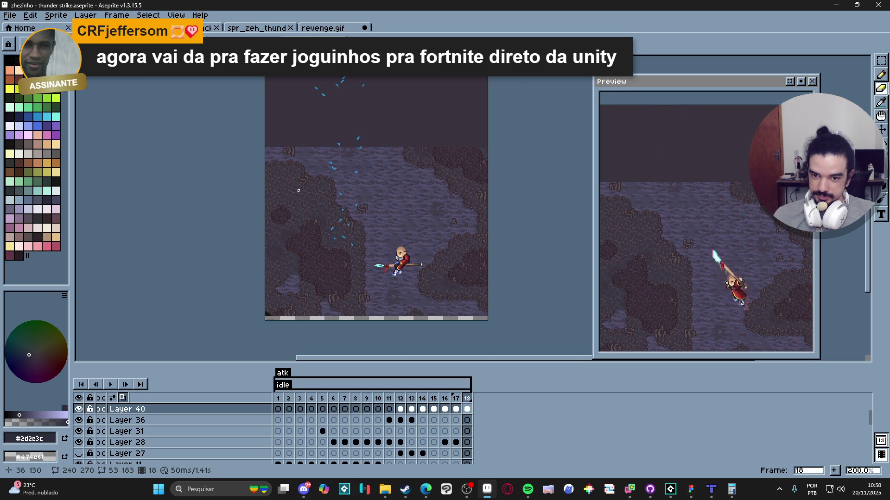
pyautogui.click(209, 28)
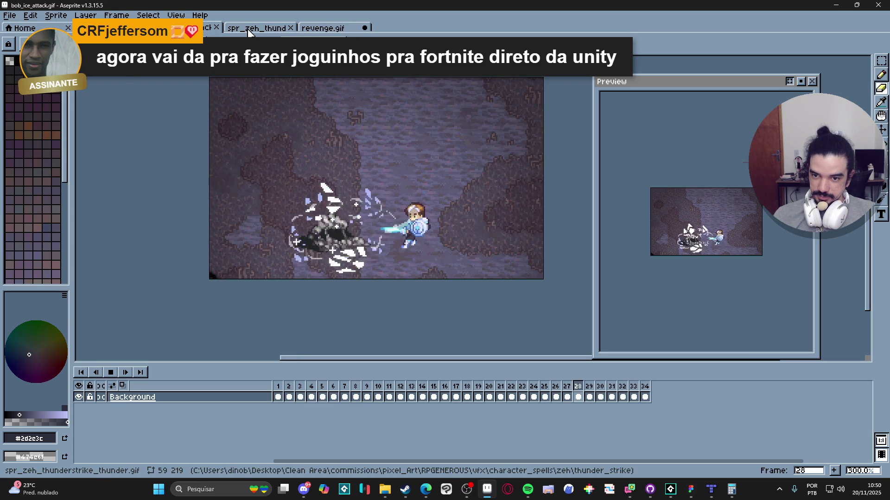
pyautogui.click(58, 18)
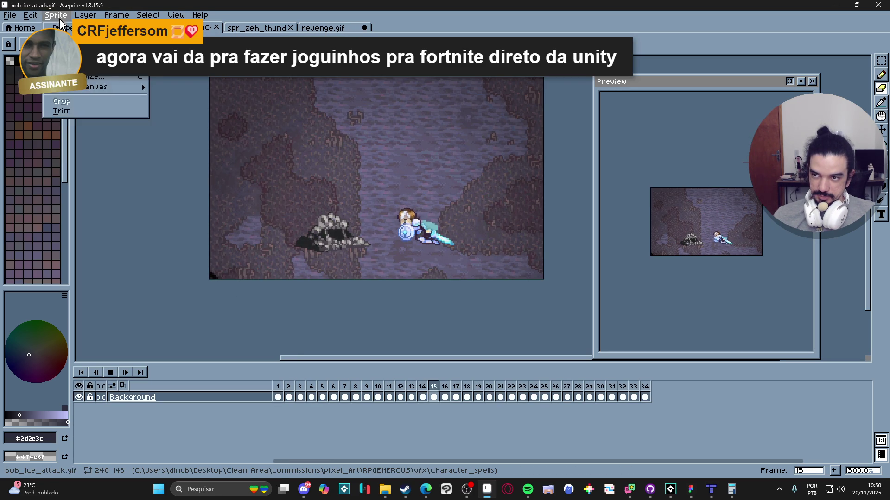
pyautogui.click(70, 76)
pyautogui.click(562, 271)
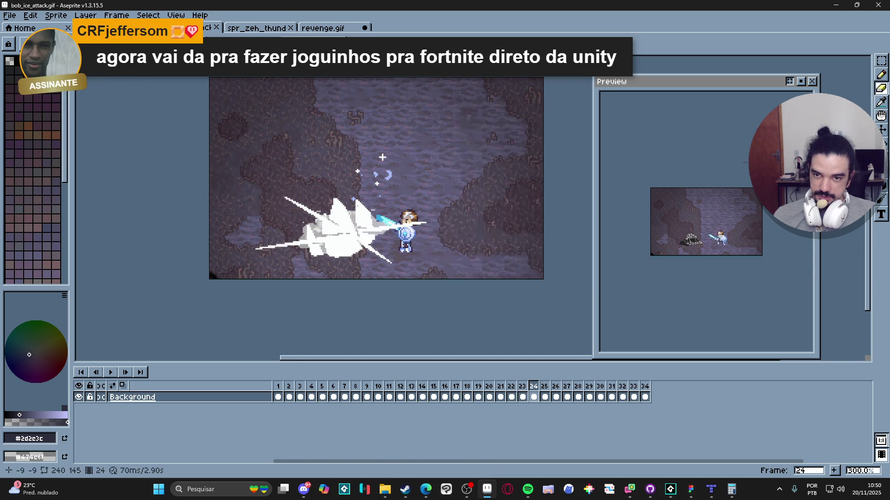
pyautogui.hotkey('ctrl', 'shift', 'Tab')
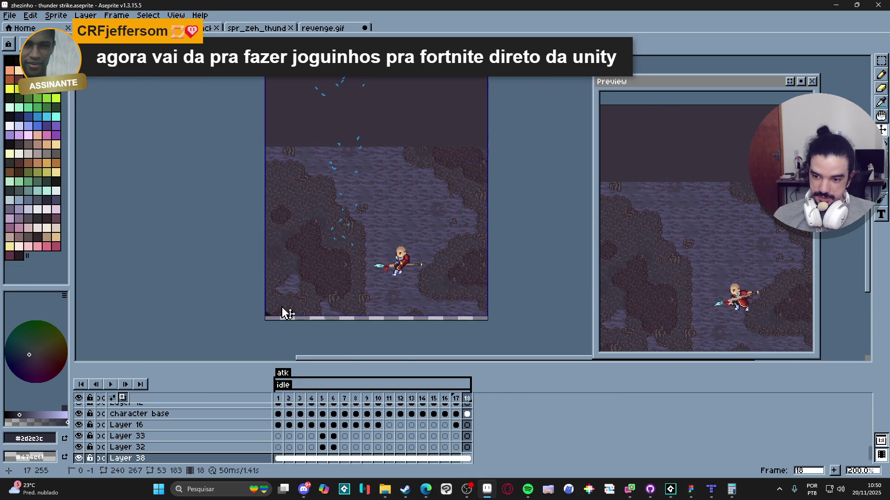
pyautogui.moveTo(323, 294); pyautogui.dragTo(314, 221)
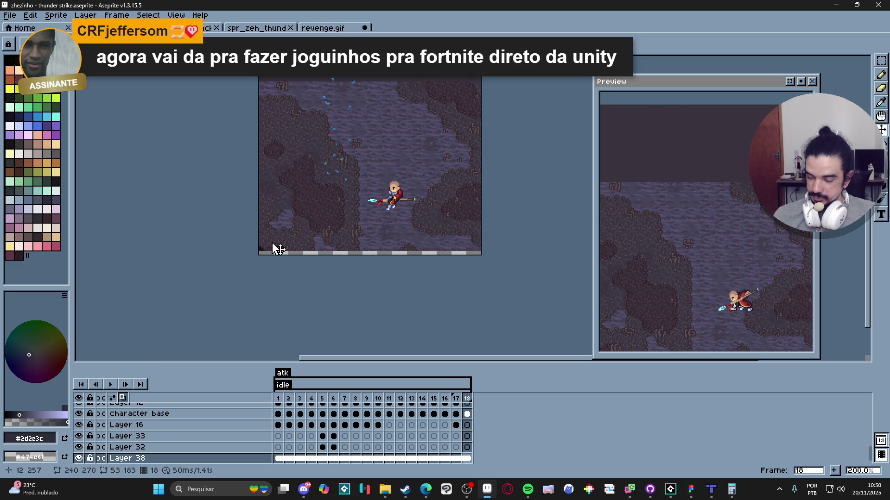
pyautogui.click(315, 29)
# Step: Add a new Layer 2 and move it to the bottom of the layer stack
pyautogui.click(223, 410)
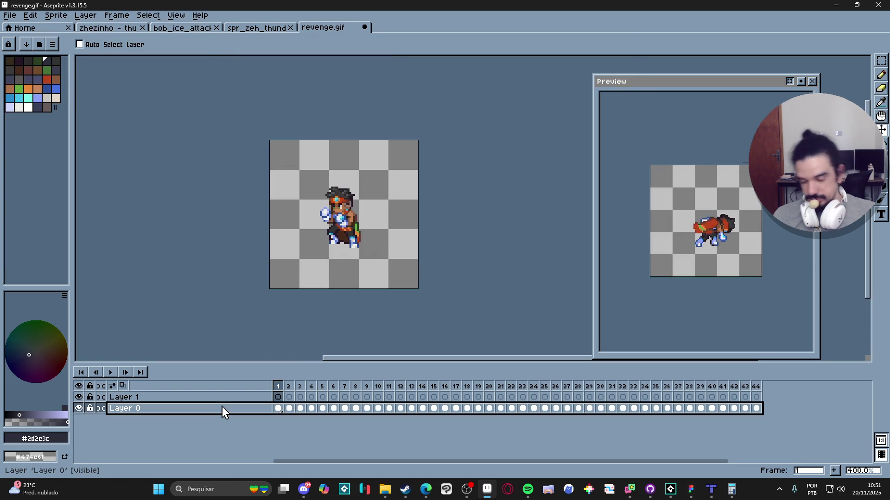
pyautogui.hotkey('shift', 'n')
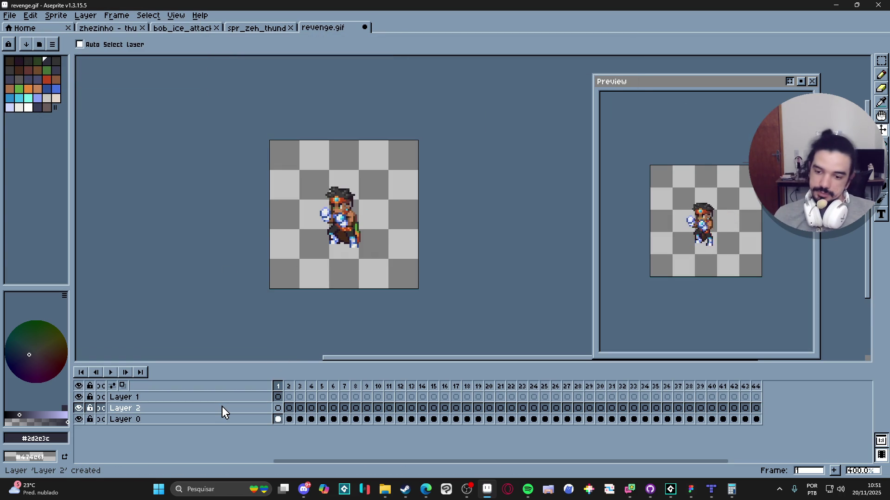
pyautogui.click(222, 408)
pyautogui.moveTo(239, 416); pyautogui.dragTo(245, 430)
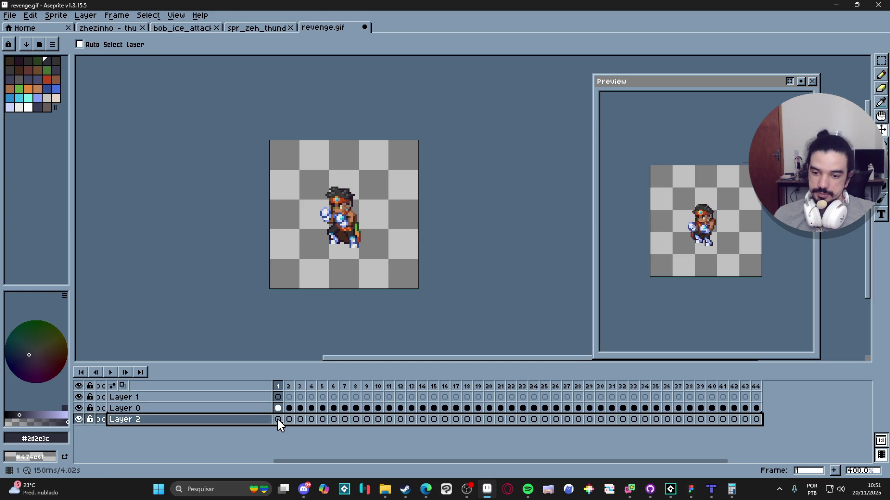
# Step: Resize the canvas to 240×145 px after the first cave background paste proves too large
pyautogui.click(277, 419)
pyautogui.hotkey('ctrl', 'v')
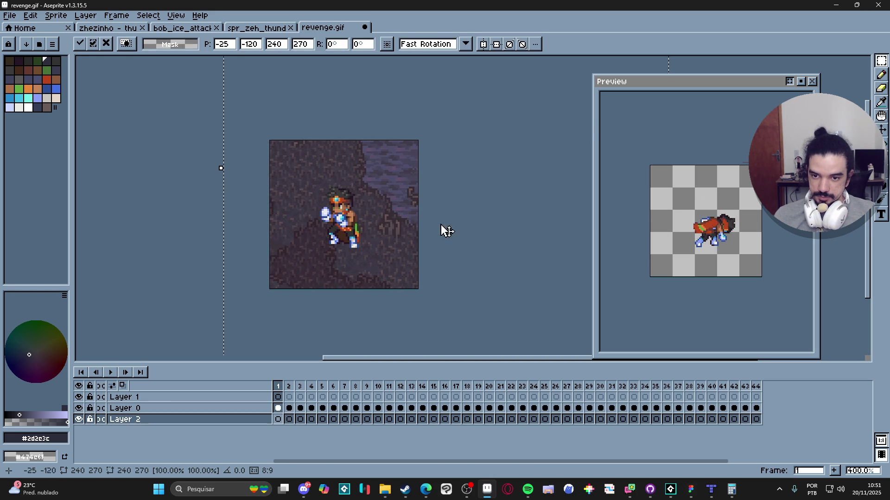
pyautogui.press('Escape')
pyautogui.click(60, 16)
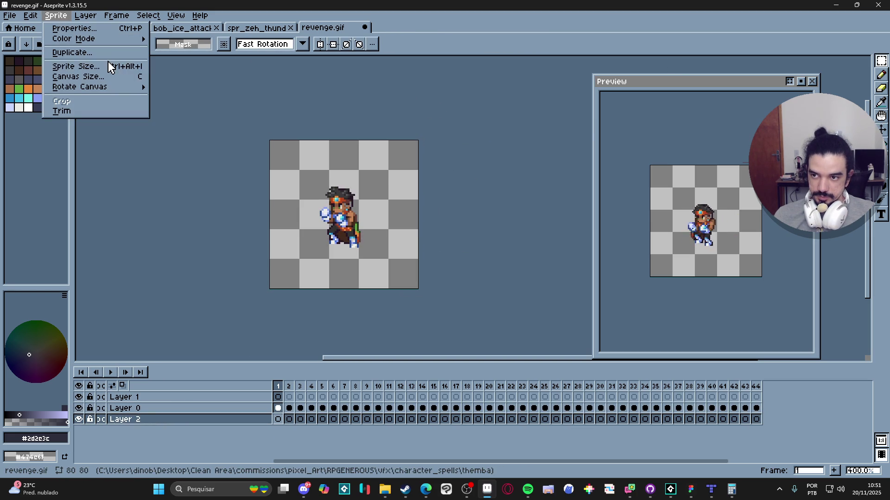
pyautogui.click(496, 93)
pyautogui.hotkey('ctrl', 'alt', 'c')
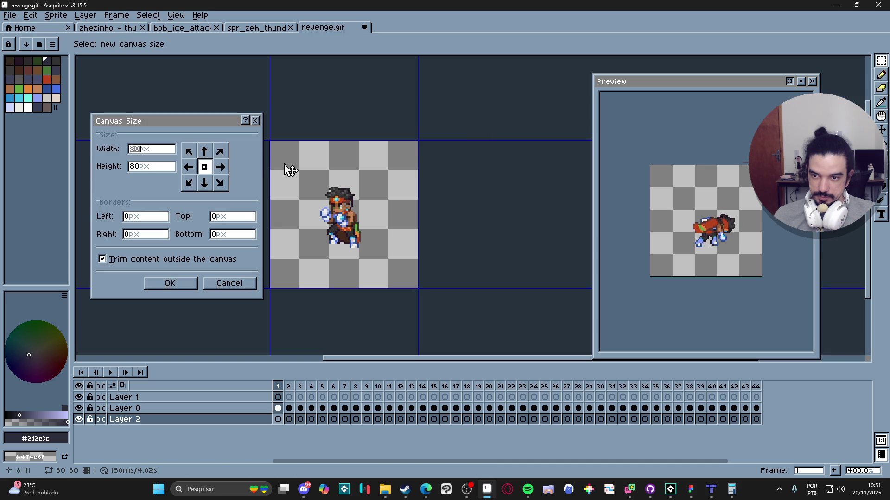
pyautogui.write('240')
pyautogui.press('Tab')
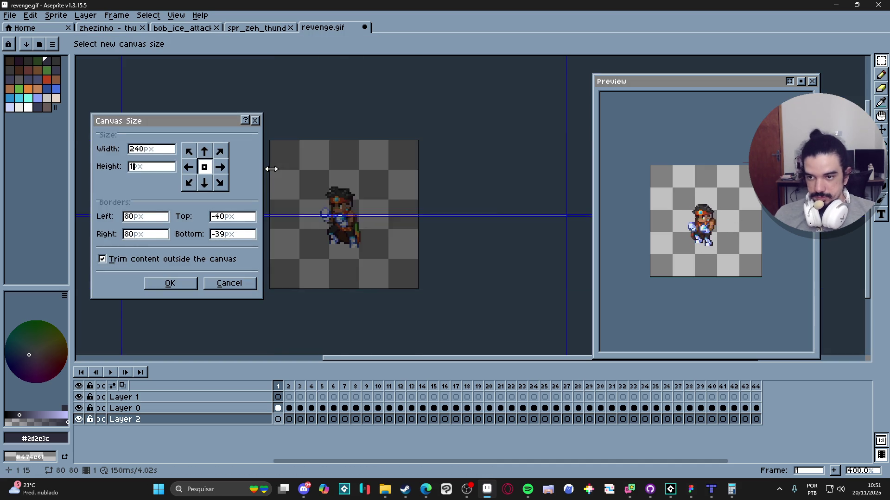
pyautogui.write('145')
pyautogui.press('Return')
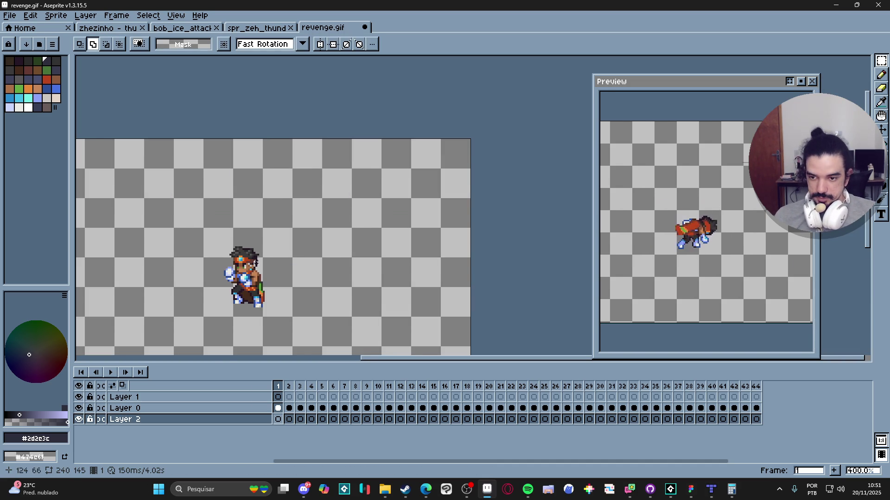
# Step: Paste the cave background into Layer 2 with the floor under the fighter, then select cels 1–44
pyautogui.scroll(-1, 256, 262)
pyautogui.hotkey('ctrl', 'v')
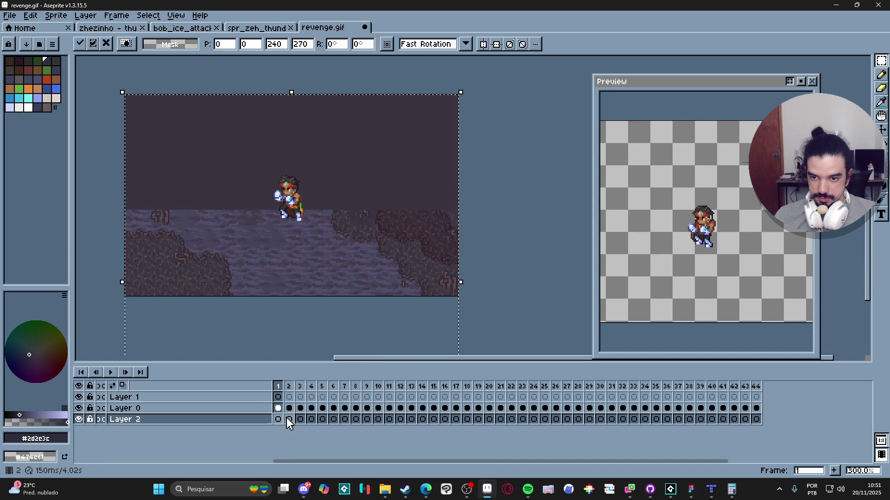
pyautogui.moveTo(324, 294)
pyautogui.mouseDown()
pyautogui.moveTo(327, 148)
pyautogui.moveTo(338, 113)
pyautogui.moveTo(337, 127)
pyautogui.mouseUp()
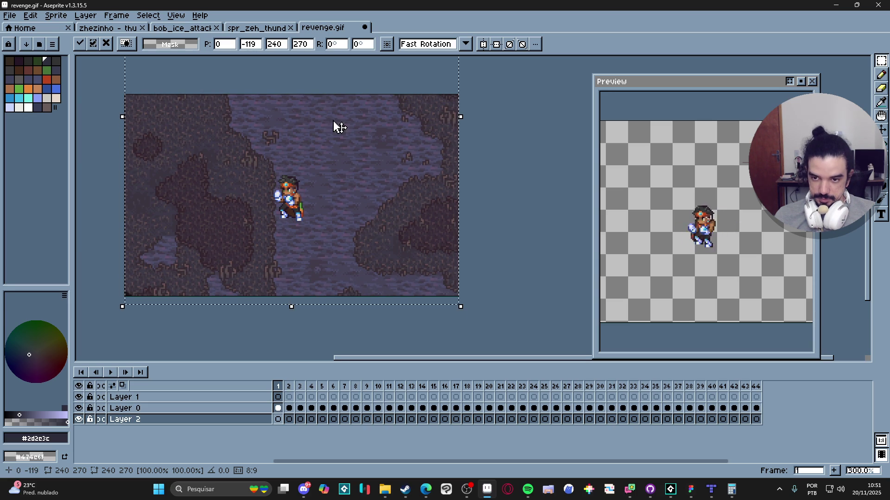
pyautogui.press('Return')
pyautogui.moveTo(279, 423); pyautogui.dragTo(758, 421)
# Step: Link Layer 2's cels across all 44 frames, view frame 9, then switch to the browser
pyautogui.rightClick(758, 420)
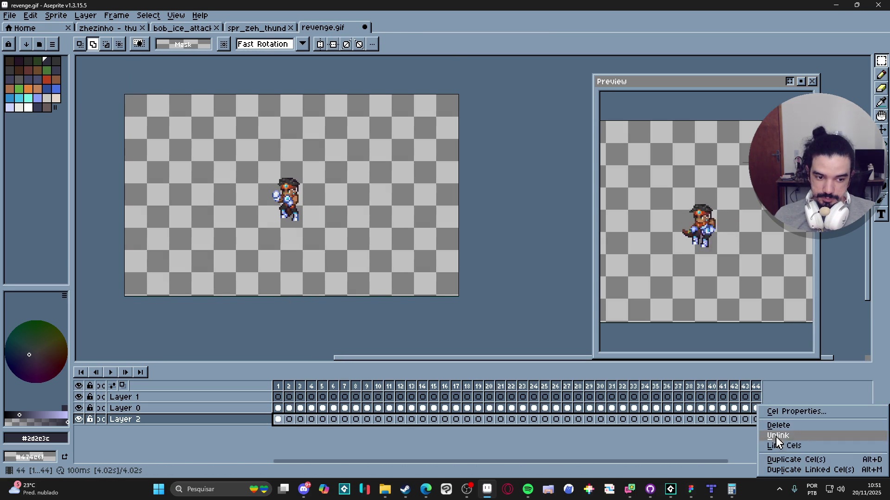
pyautogui.click(788, 438)
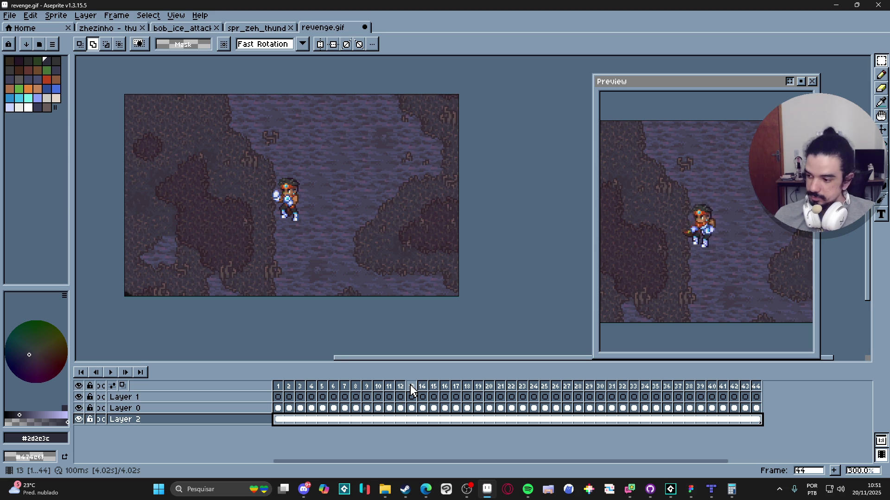
pyautogui.click(373, 398)
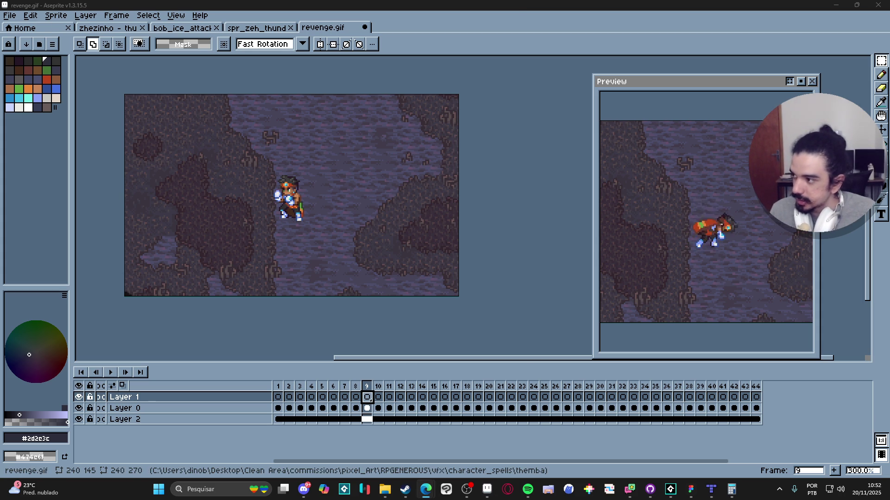
pyautogui.hotkey('alt', 'Tab')
# Step: Load twitch.tv, open the game and software development category, and open the 'Let's make a game!' stream in a new tab
pyautogui.write('tw')
pyautogui.press('Return')
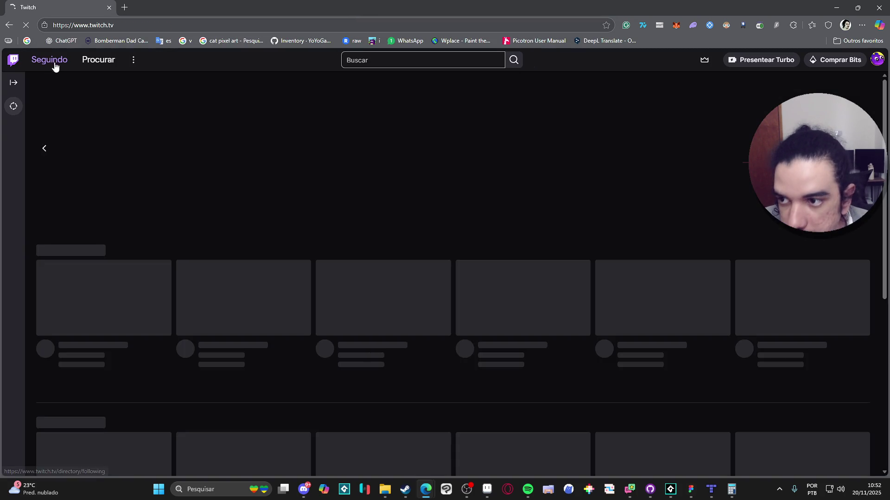
pyautogui.click(51, 61)
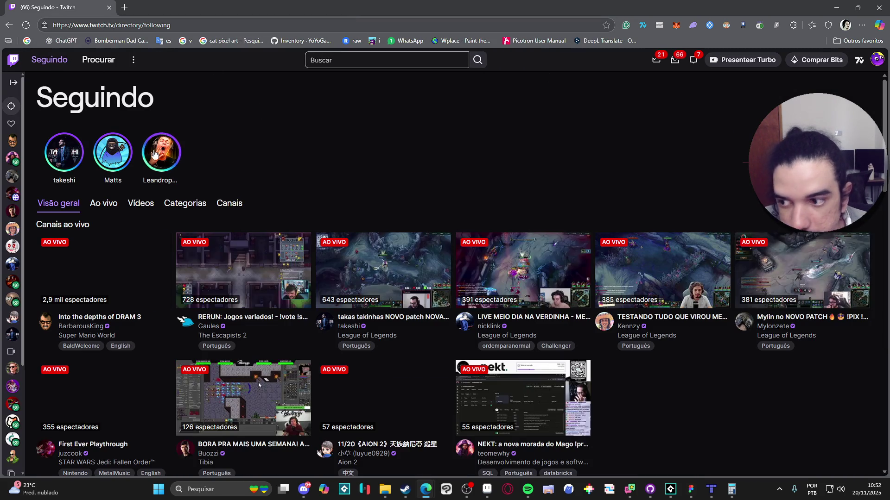
pyautogui.scroll(-2, 503, 135)
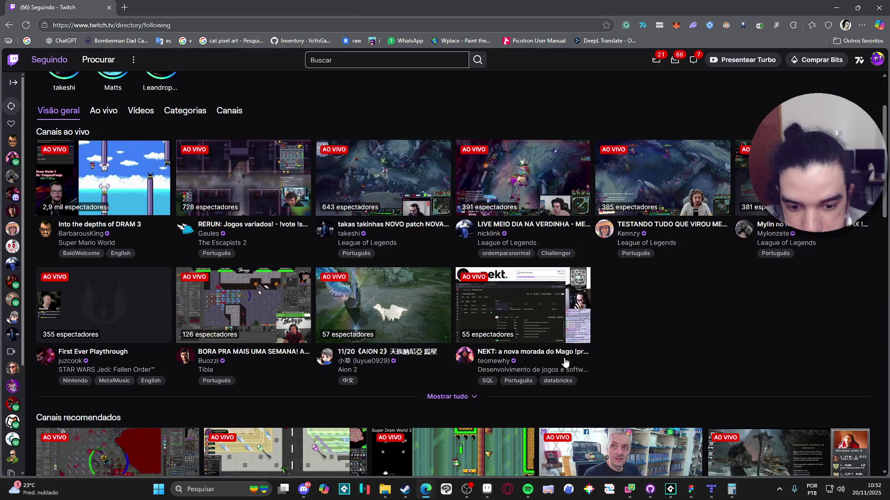
pyautogui.click(551, 370)
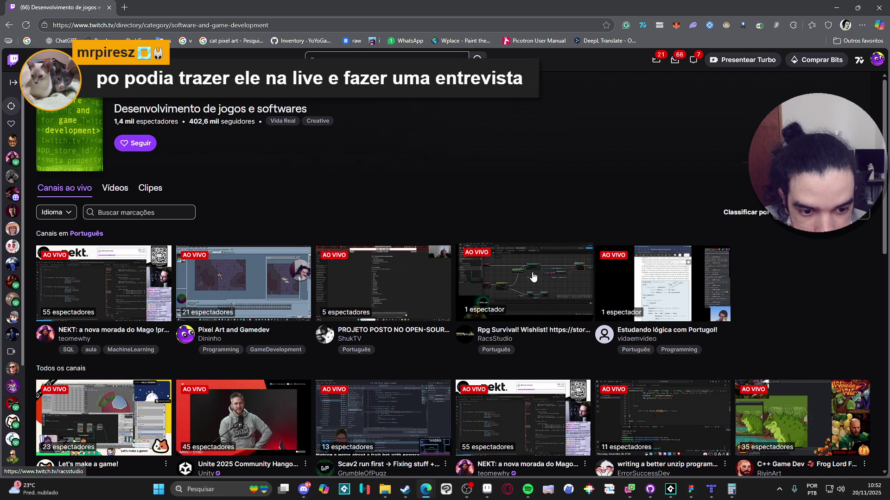
pyautogui.scroll(-2, 533, 279)
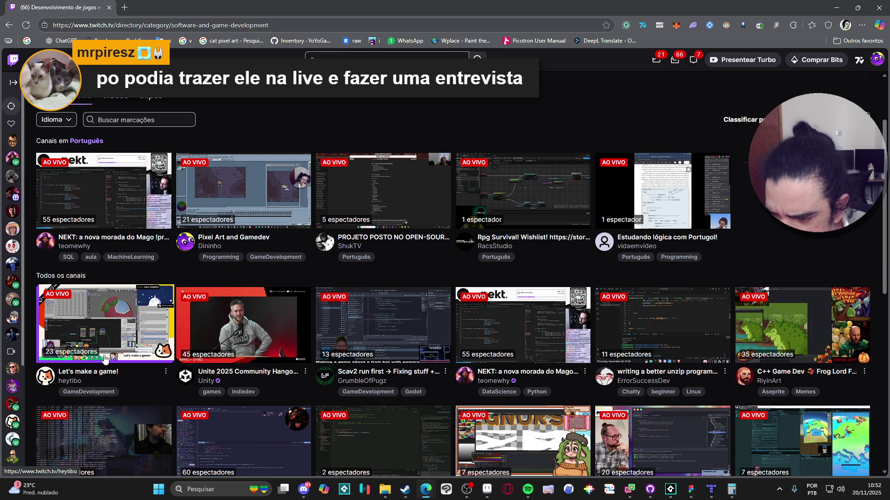
pyautogui.middleClick(116, 345)
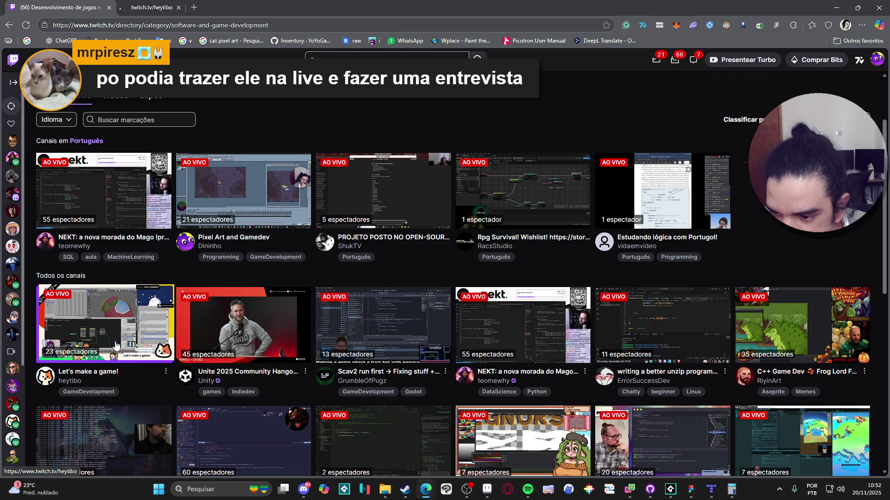
pyautogui.click(221, 4)
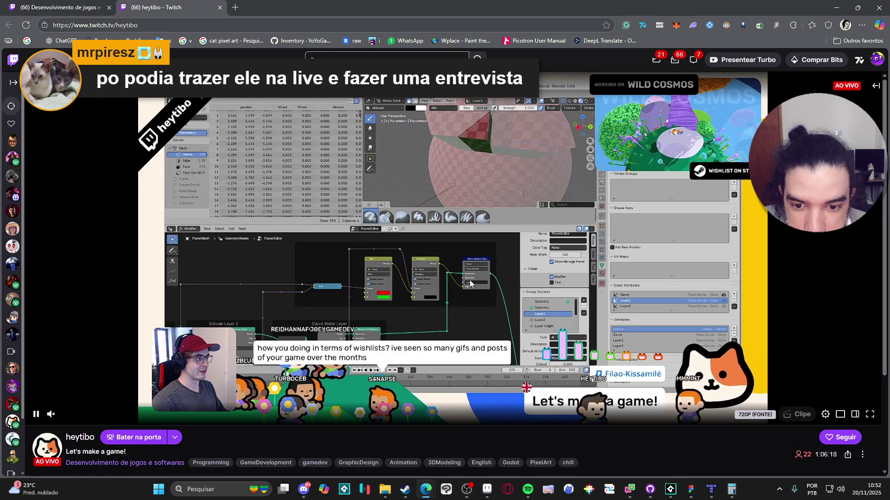
# Step: Scroll down the stream's channel page and open the streamer's Bluesky profile in a new tab
pyautogui.moveTo(61, 417)
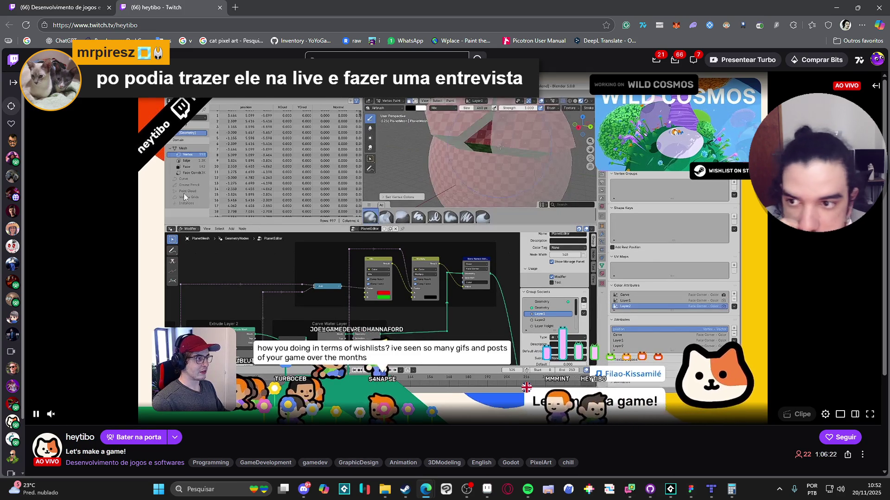
pyautogui.scroll(-3, 332, 256)
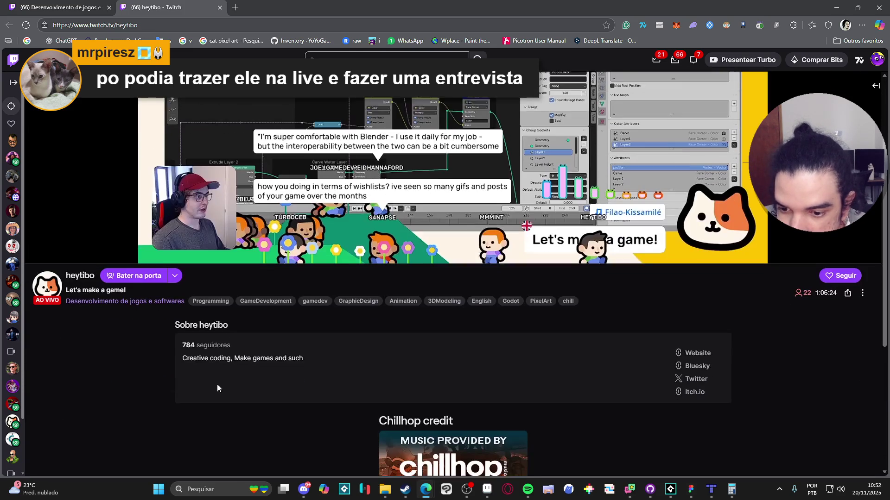
pyautogui.scroll(-2, 273, 352)
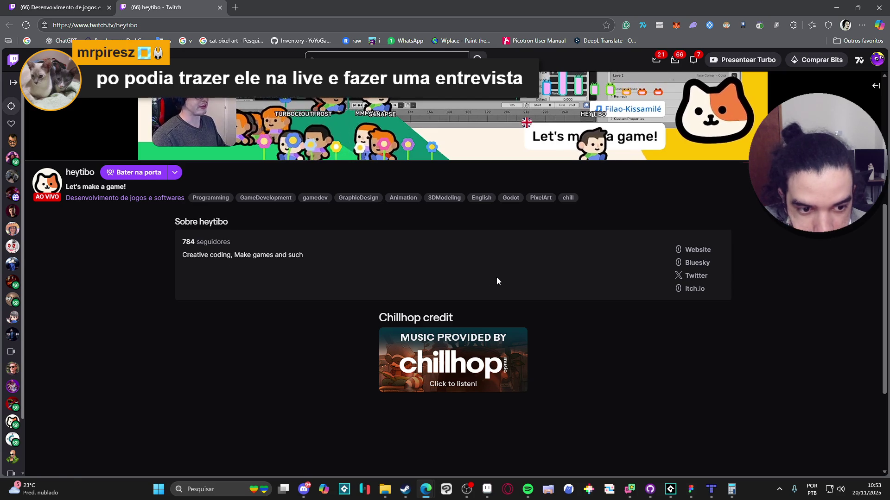
pyautogui.scroll(5, 698, 263)
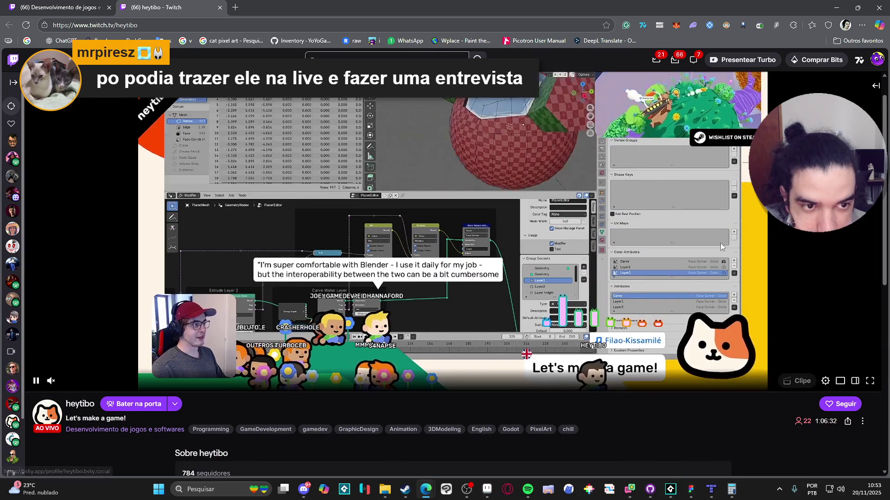
pyautogui.scroll(-5, 721, 243)
pyautogui.scroll(6, 697, 291)
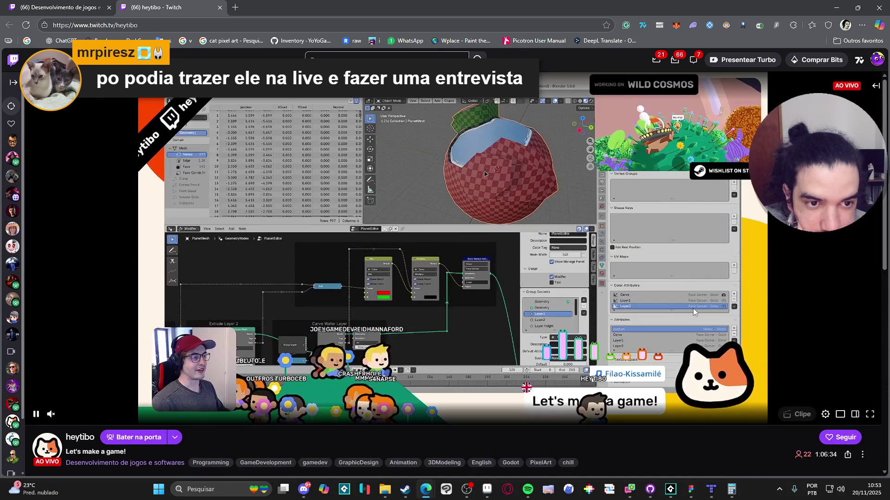
pyautogui.scroll(-4, 692, 308)
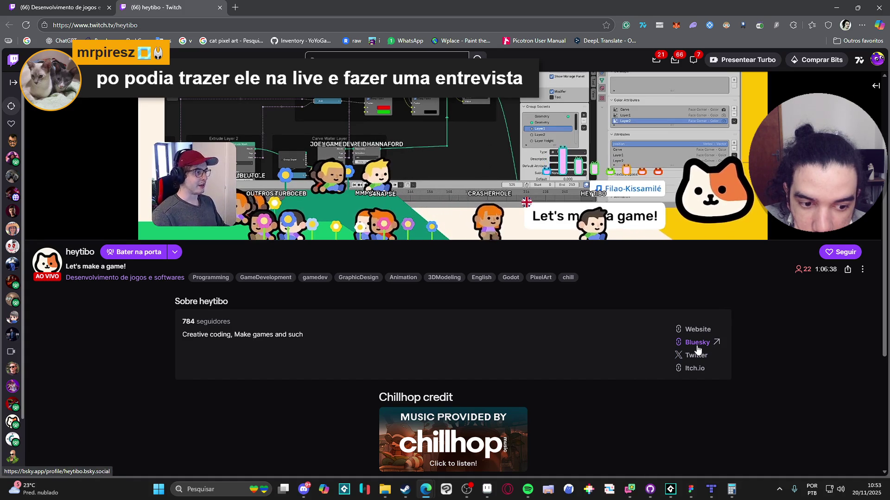
pyautogui.middleClick(697, 343)
pyautogui.scroll(4, 417, 186)
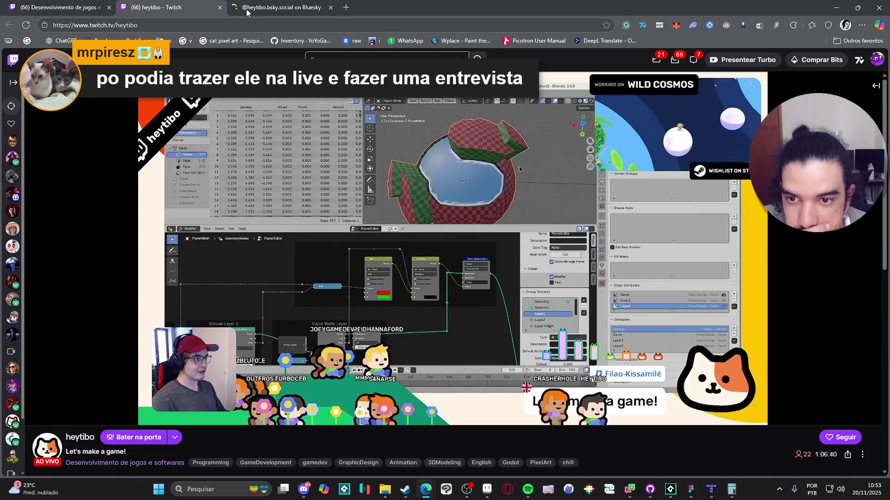
# Step: Scroll through the posts on the streamer's Bluesky profile, then close that tab with Ctrl+W
pyautogui.click(247, 12)
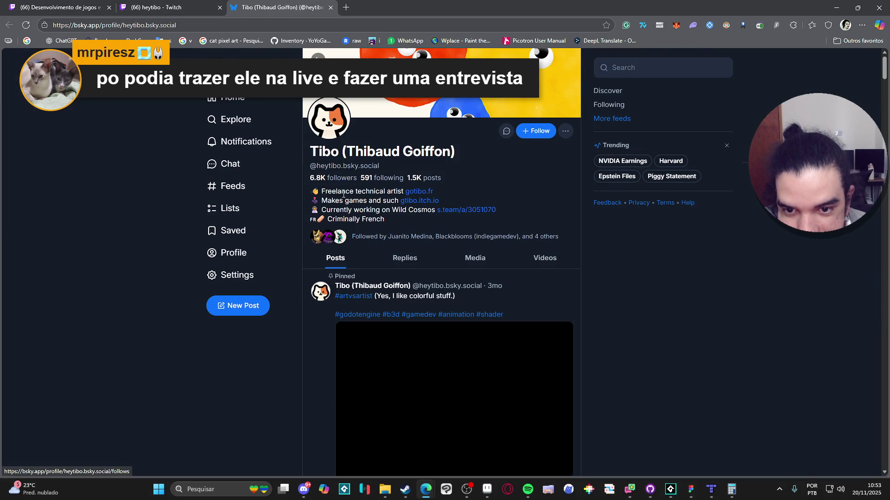
pyautogui.scroll(-4, 166, 207)
pyautogui.scroll(-5, 168, 207)
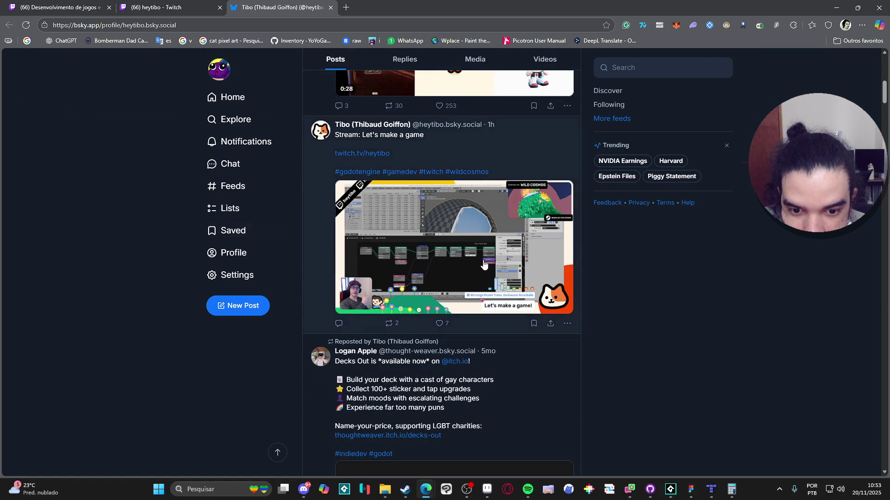
pyautogui.scroll(-6, 483, 258)
pyautogui.scroll(9, 431, 273)
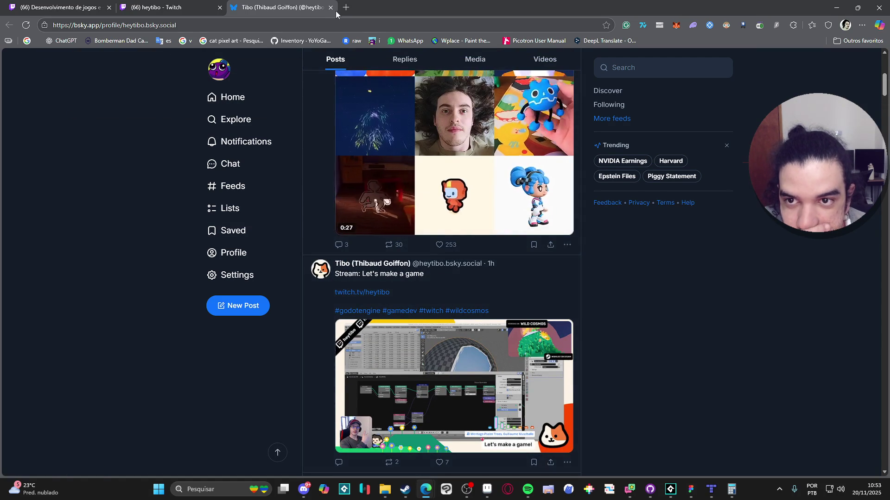
pyautogui.hotkey('ctrl', 'w')
# Step: Return to the game development category and open the Scav2 stream in a background tab
pyautogui.click(95, 7)
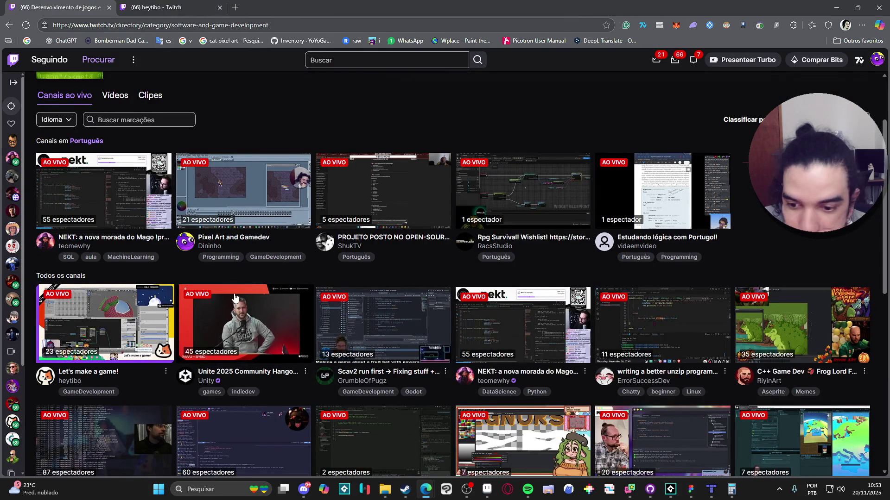
pyautogui.scroll(-1, 306, 315)
pyautogui.middleClick(381, 332)
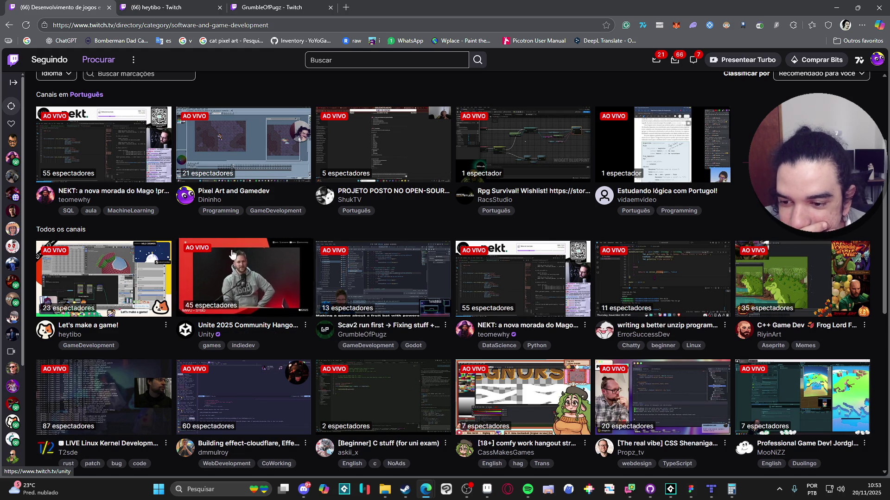
# Step: Look at both opened stream tabs, close them, and scroll the category listing
pyautogui.click(204, 6)
pyautogui.click(248, 11)
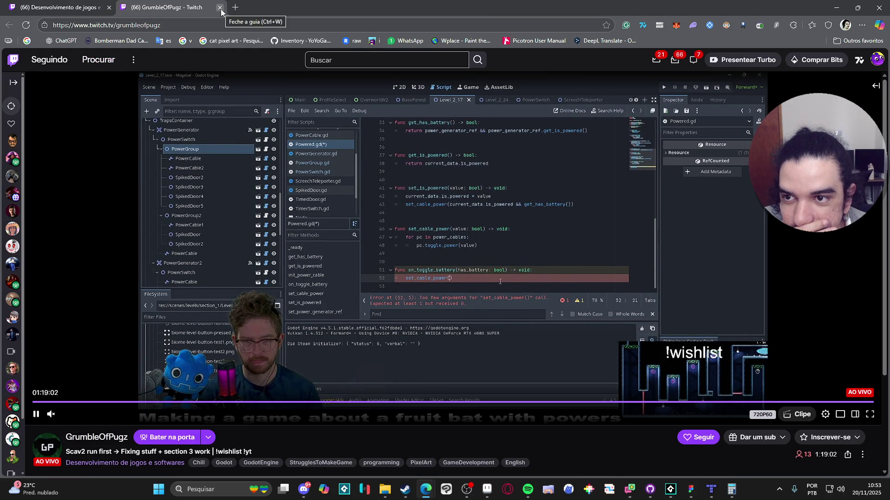
pyautogui.middleClick(234, 10)
pyautogui.middleClick(221, 11)
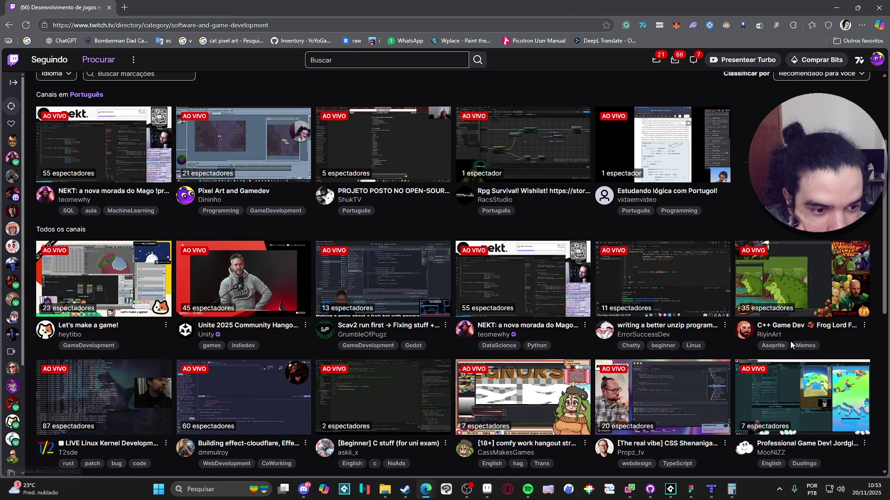
pyautogui.scroll(-2, 803, 331)
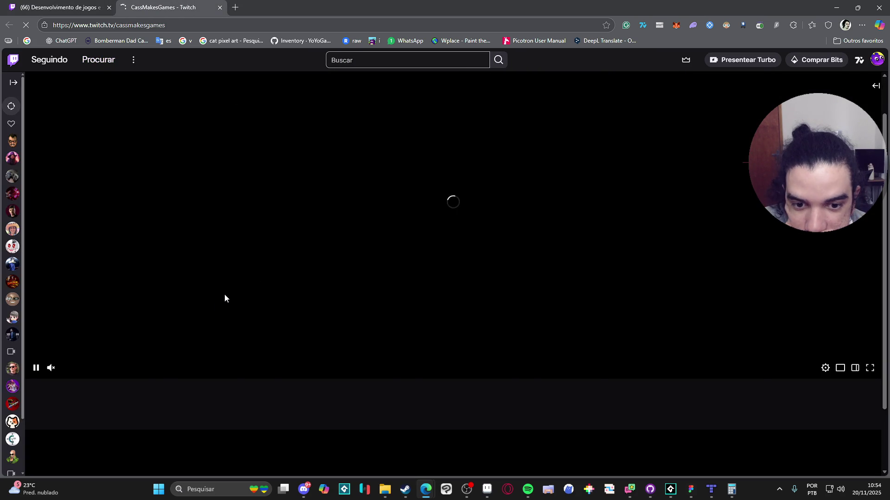
# Step: Scroll the comfy work hangout channel page, search it for 'god', then close the Find bar
pyautogui.scroll(-3, 215, 301)
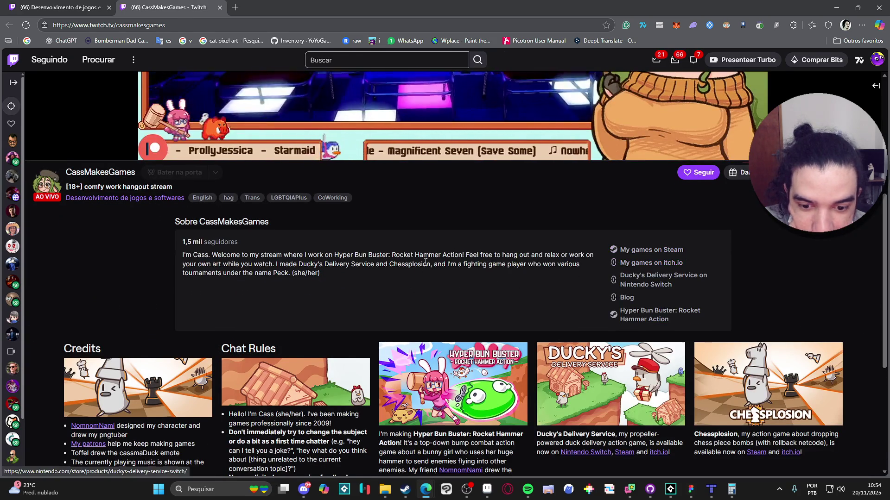
pyautogui.scroll(-3, 356, 293)
pyautogui.scroll(3, 250, 304)
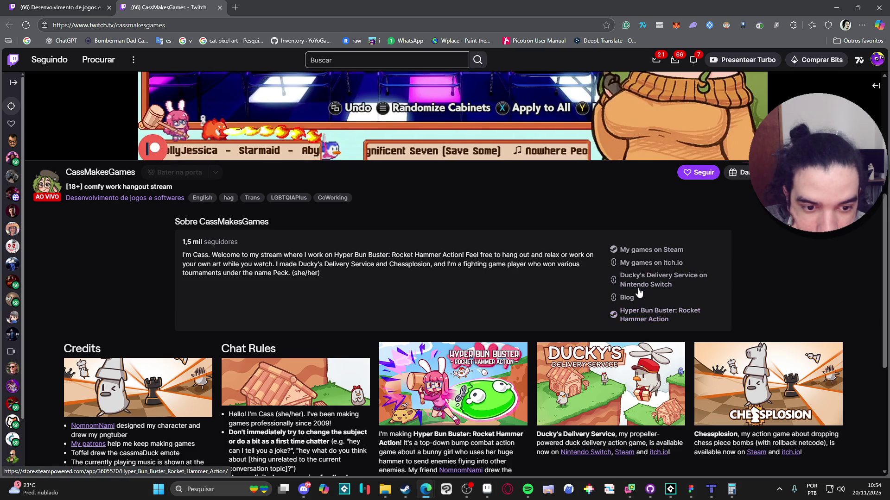
pyautogui.scroll(-5, 633, 288)
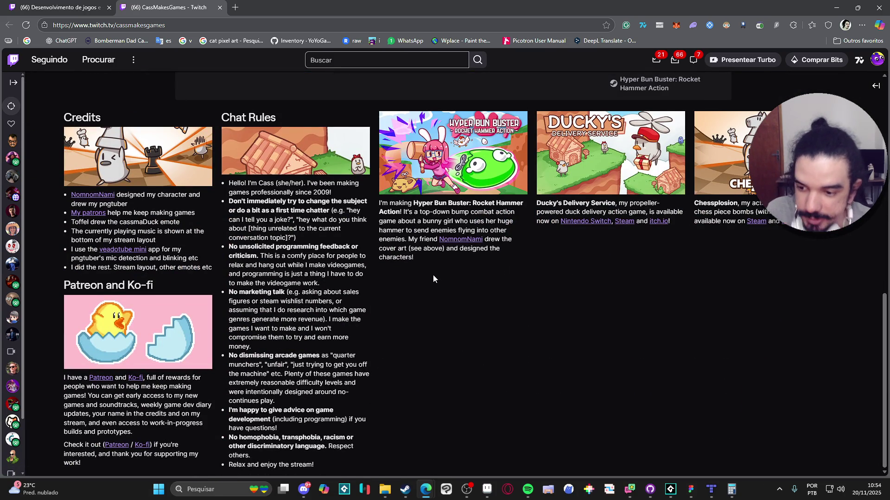
pyautogui.hotkey('ctrl', 'f')
pyautogui.write('god')
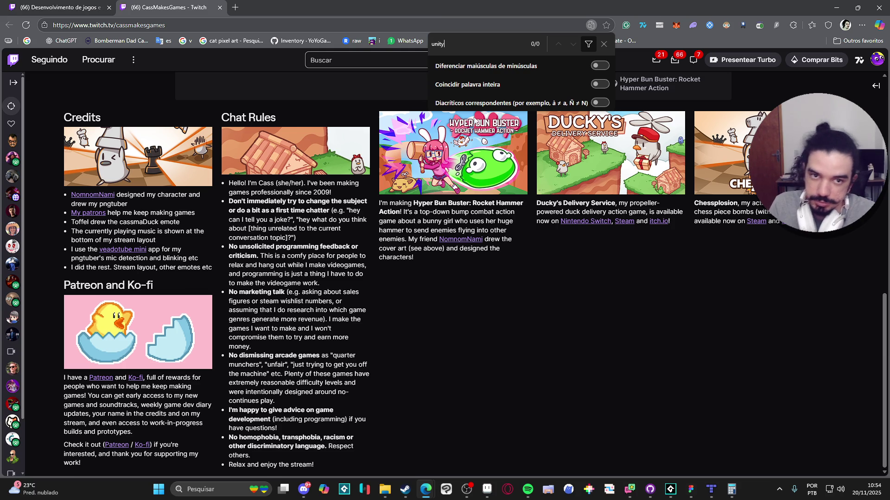
pyautogui.click(602, 45)
# Step: Scroll back to the top and pause, then resume, the live stream
pyautogui.scroll(5, 547, 262)
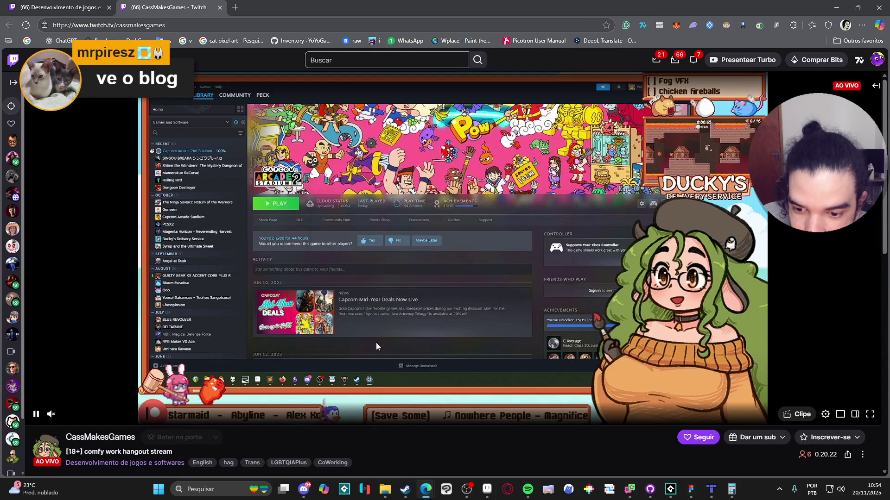
pyautogui.click(36, 415)
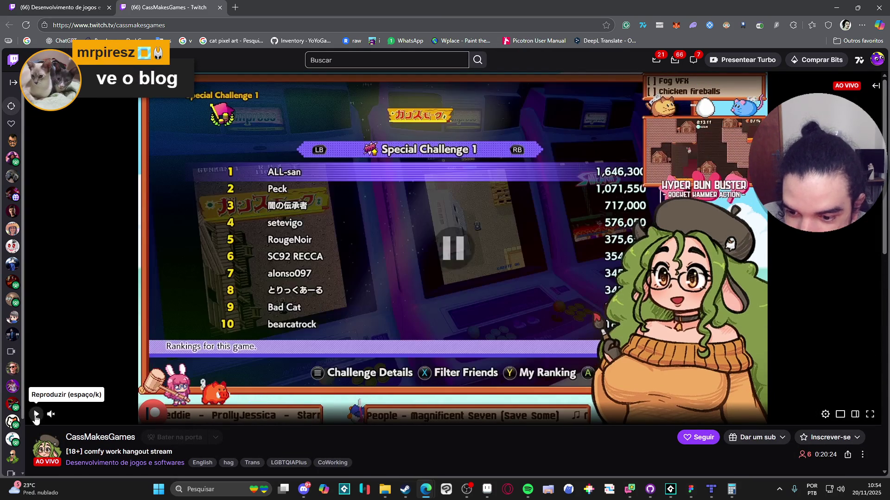
pyautogui.click(316, 421)
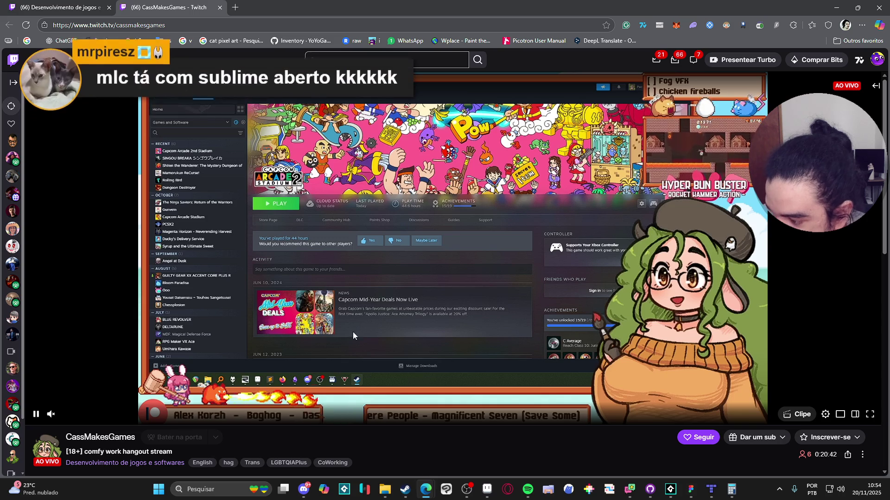
pyautogui.moveTo(63, 416)
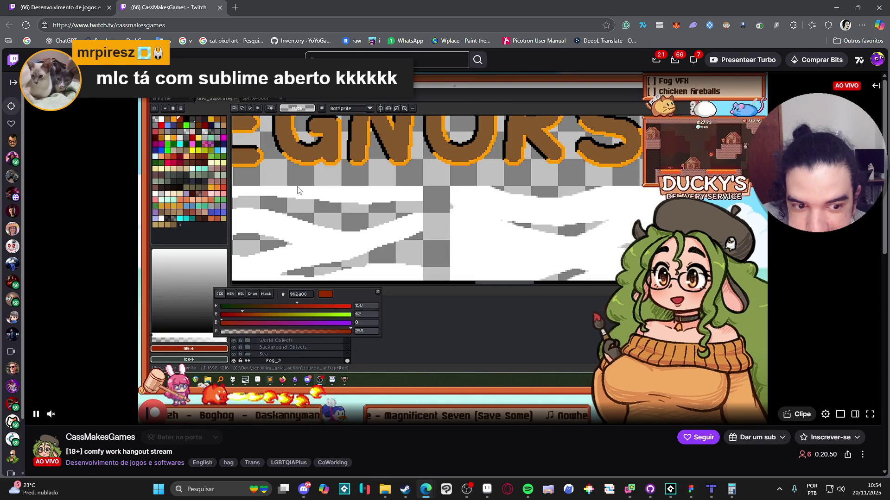
# Step: Close the current stream, briefly open and close the Professional Game Dev stream, and scroll the category grid
pyautogui.click(219, 8)
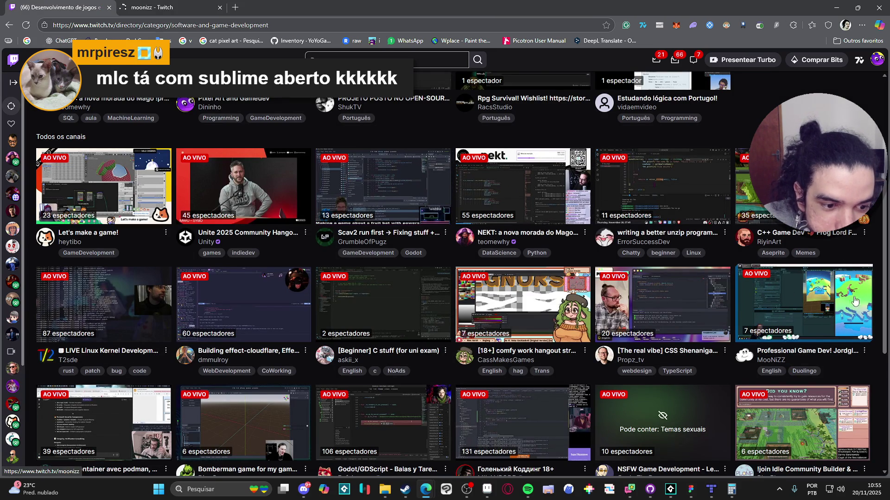
pyautogui.click(142, 5)
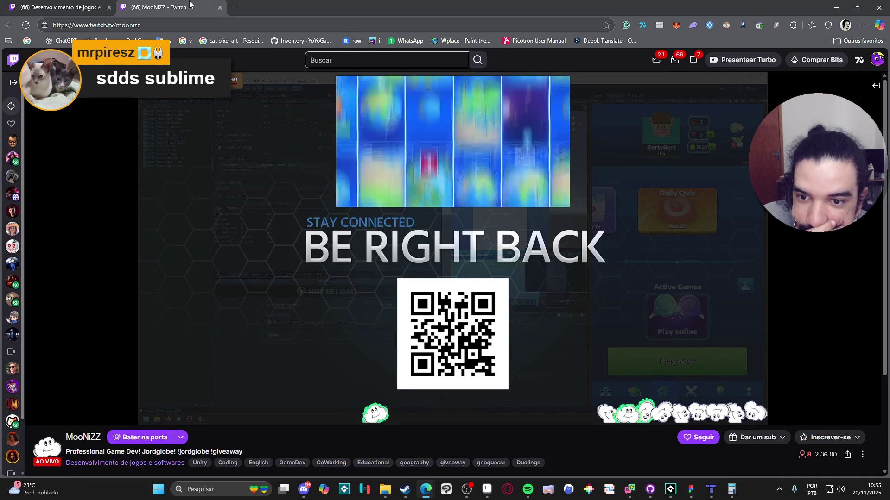
pyautogui.click(220, 7)
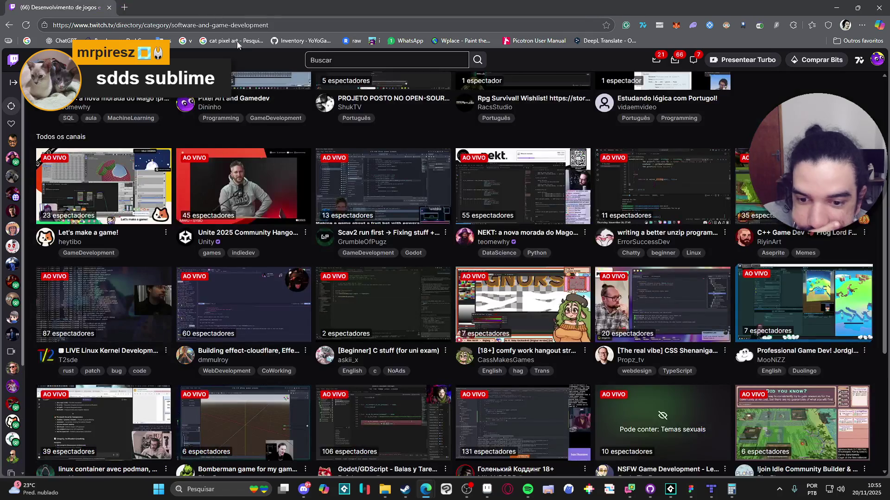
pyautogui.scroll(-2, 648, 203)
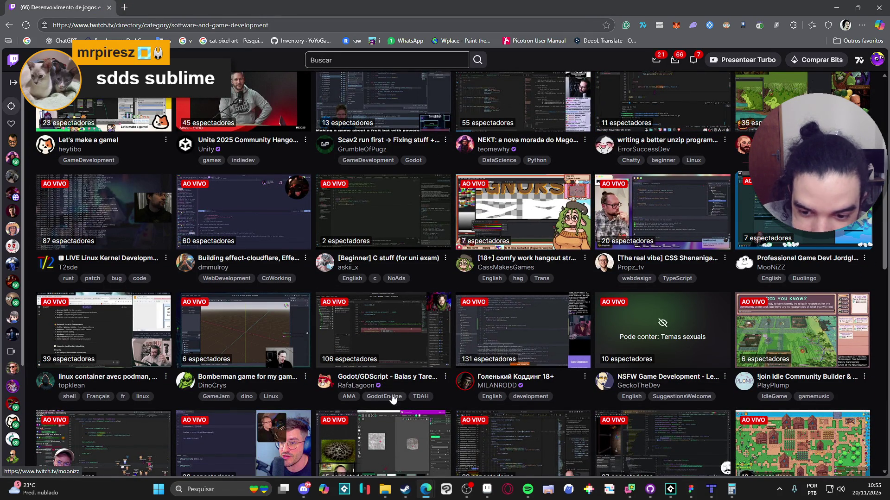
pyautogui.scroll(-2, 371, 324)
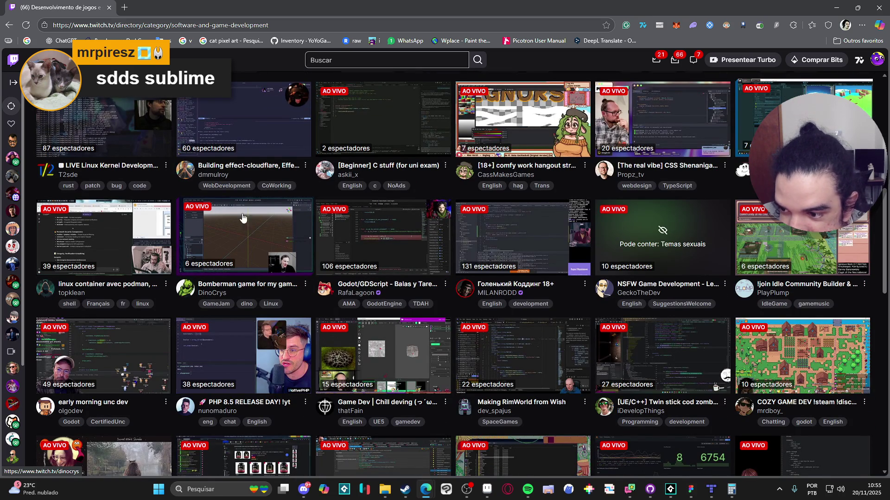
pyautogui.scroll(-2, 250, 236)
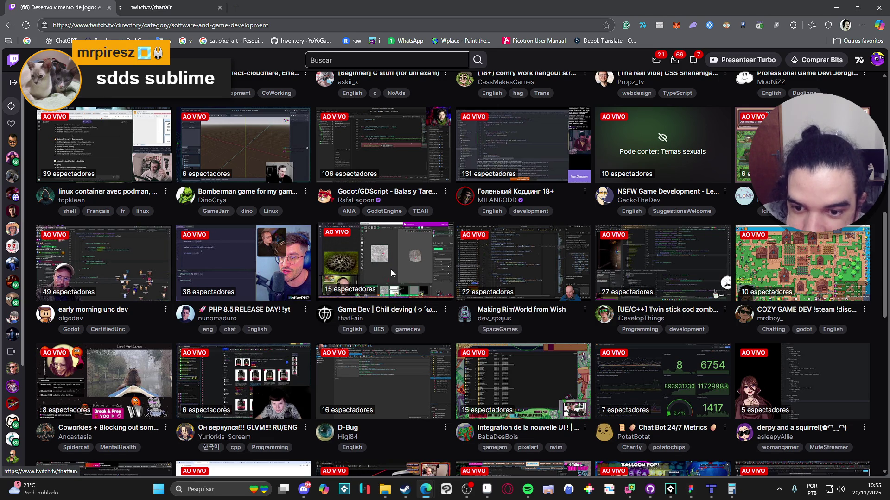
# Step: Switch to the new game-dev stream, scroll to its About panels, and open the linked Twitter profile
pyautogui.click(158, 5)
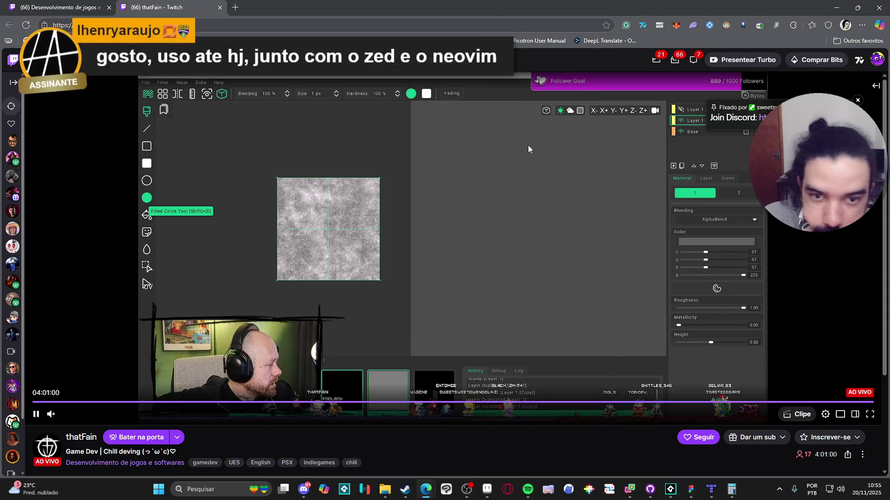
pyautogui.scroll(-3, 374, 313)
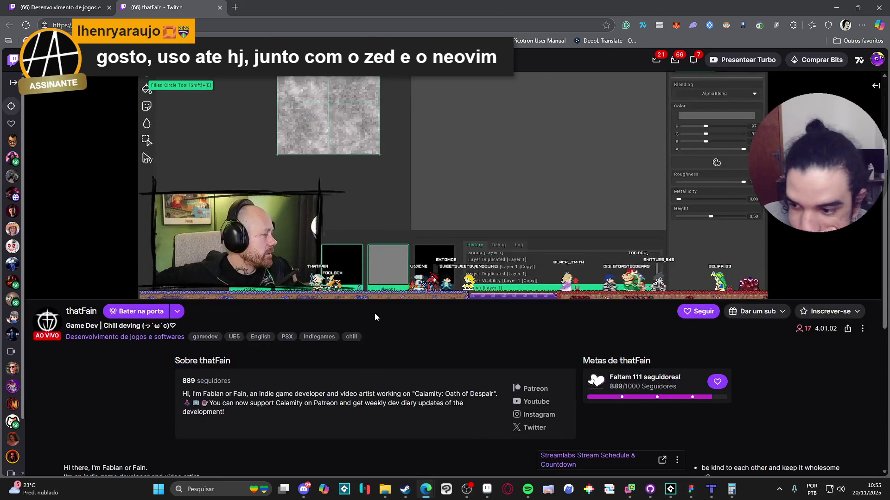
pyautogui.scroll(-4, 375, 315)
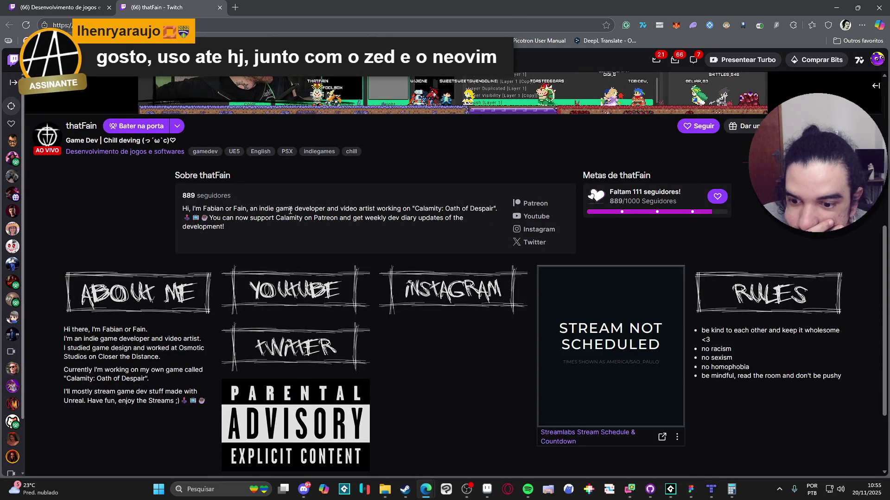
pyautogui.scroll(-2, 291, 211)
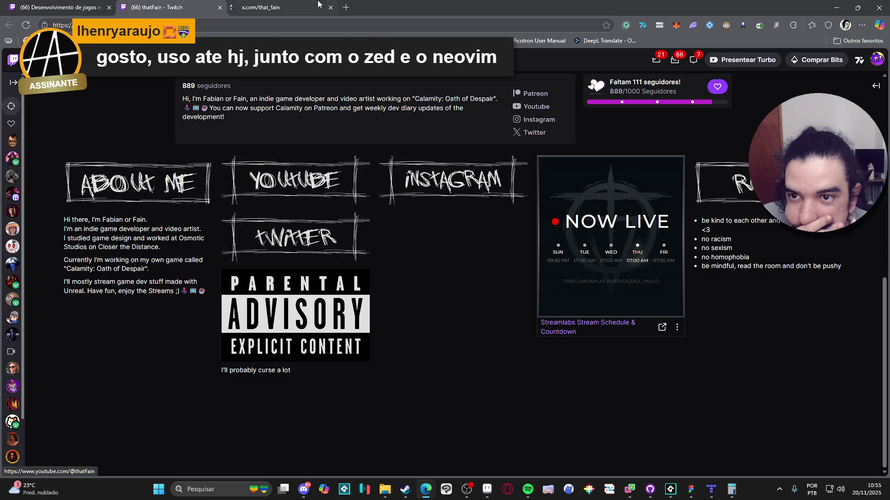
pyautogui.click(297, 3)
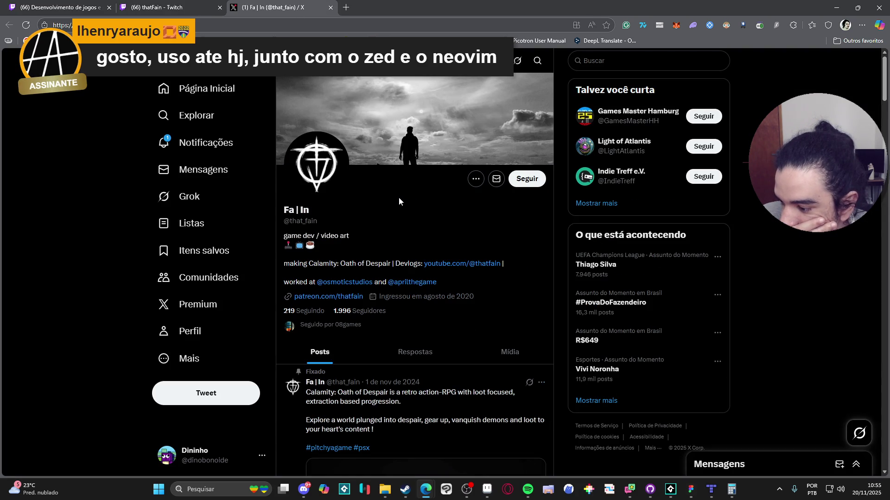
# Step: Pause the pinned post's video and scroll down to the August 2024 'Closer the Distance is out now' post
pyautogui.scroll(-6, 375, 213)
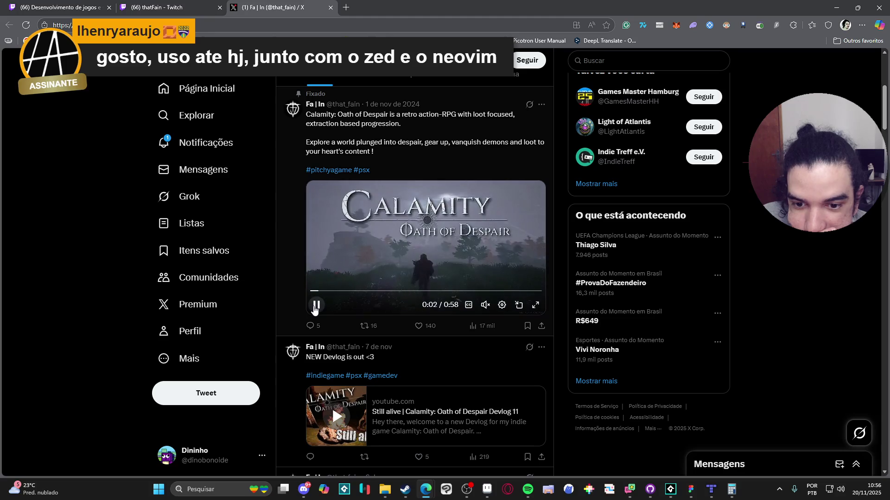
pyautogui.click(316, 306)
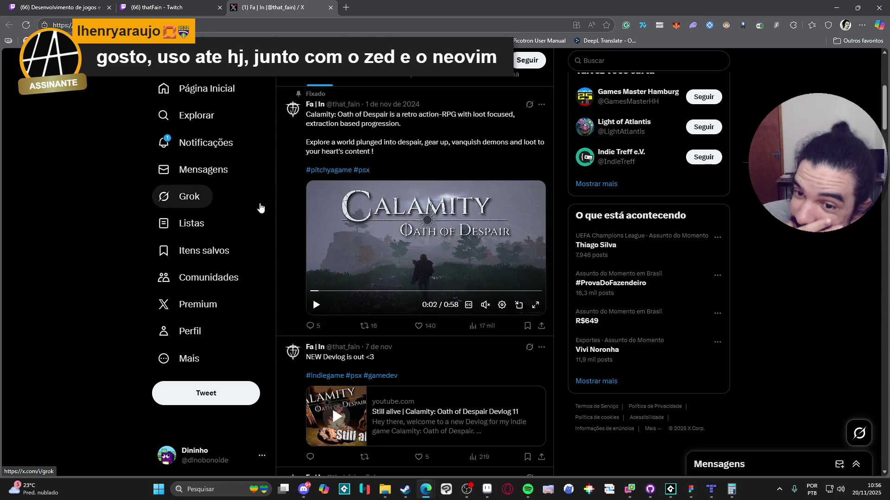
pyautogui.scroll(-4, 291, 164)
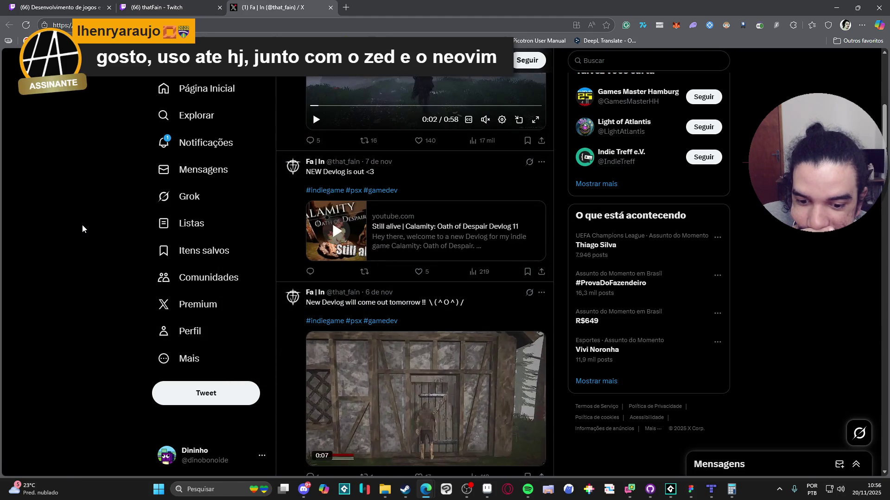
pyautogui.scroll(-2, 82, 229)
pyautogui.scroll(-6, 392, 300)
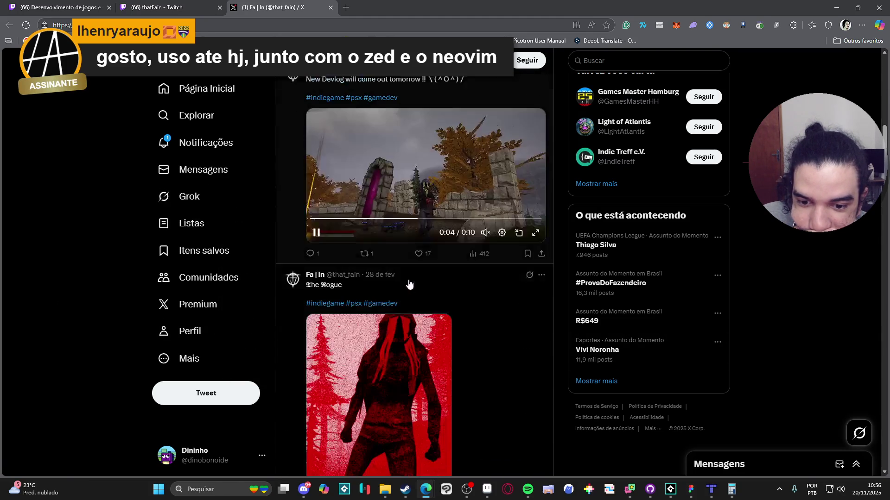
pyautogui.scroll(-6, 84, 177)
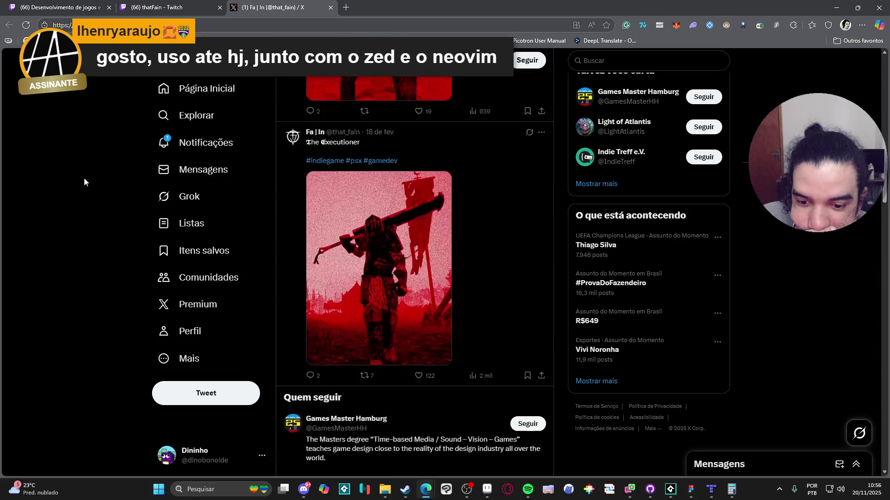
pyautogui.scroll(-12, 84, 178)
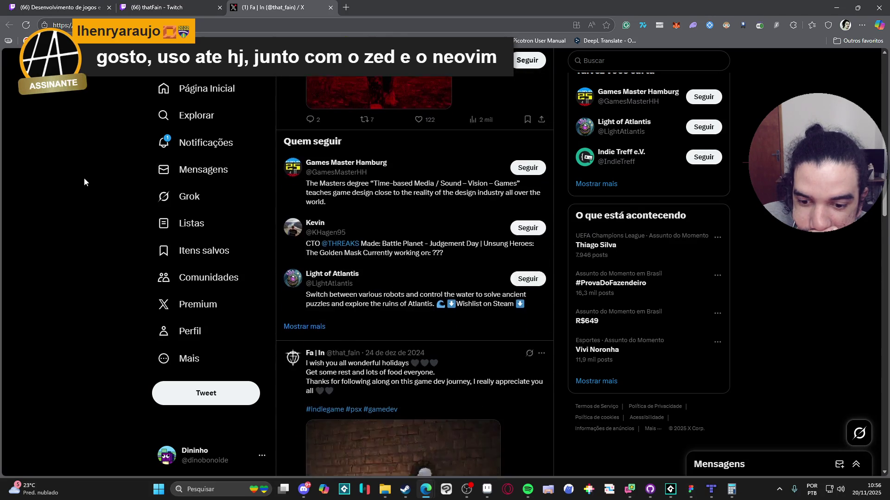
pyautogui.scroll(-11, 88, 183)
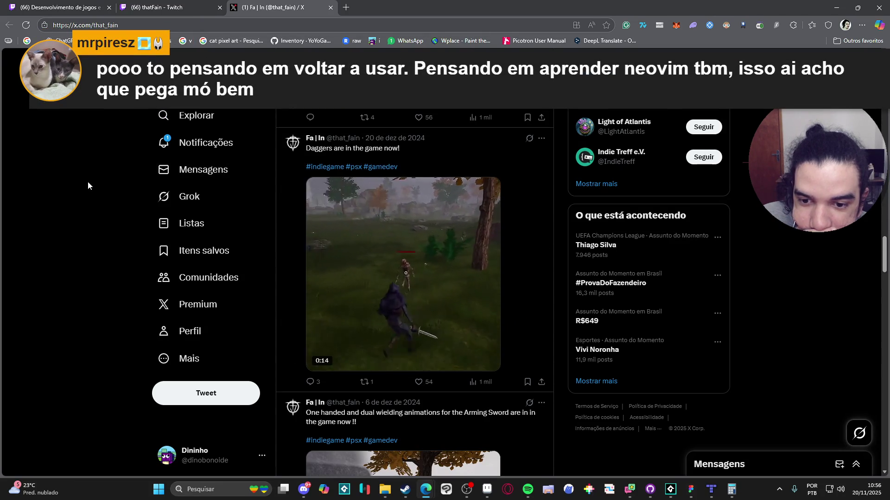
pyautogui.scroll(-11, 88, 183)
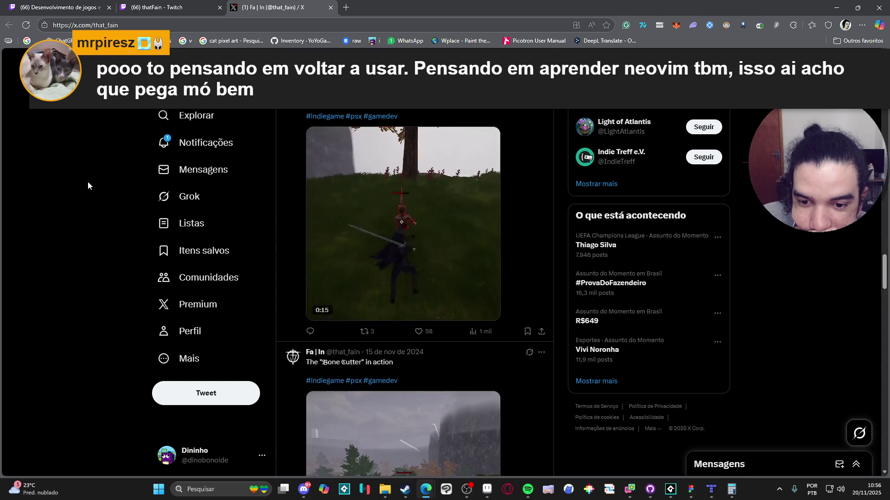
pyautogui.scroll(-5, 87, 186)
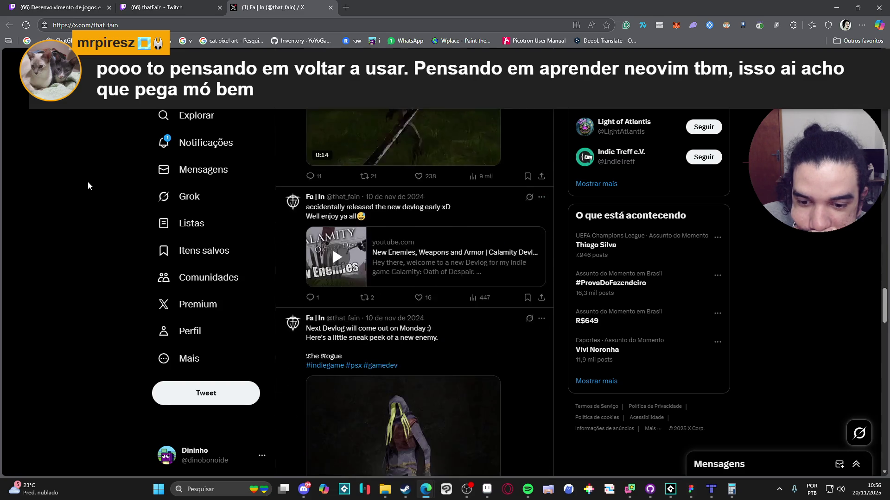
pyautogui.scroll(-10, 88, 186)
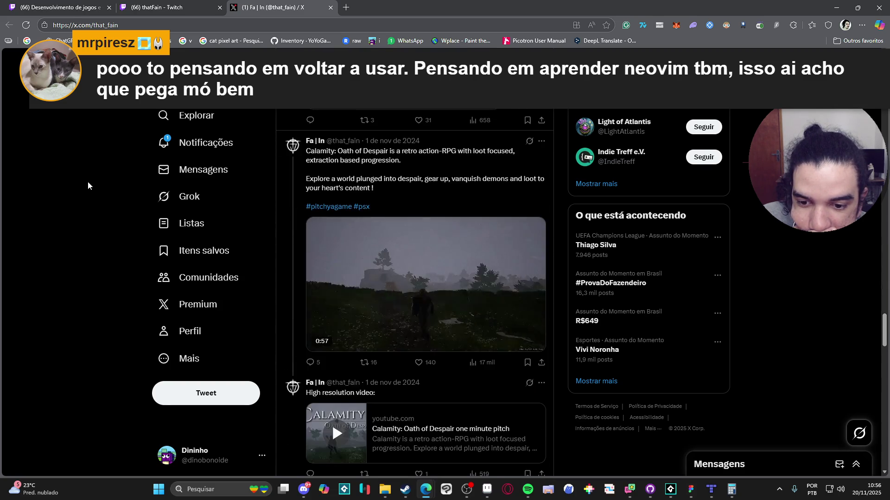
pyautogui.scroll(-5, 88, 182)
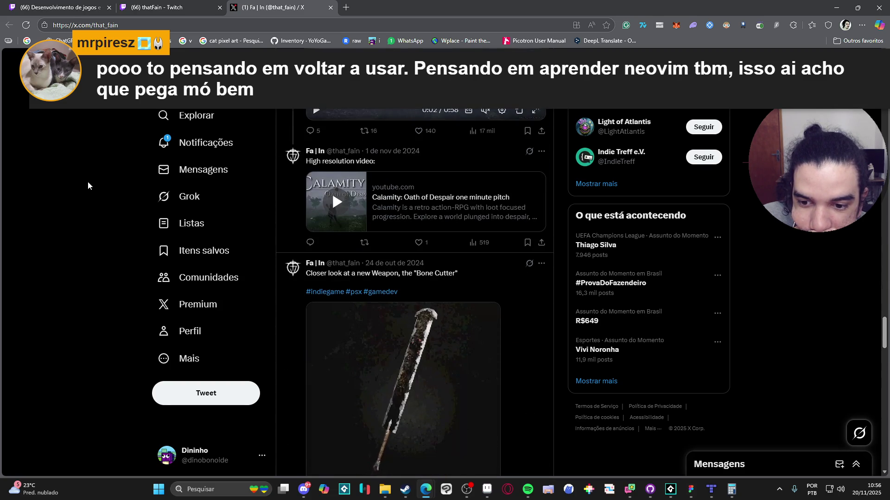
pyautogui.scroll(-6, 88, 181)
pyautogui.scroll(-4, 88, 185)
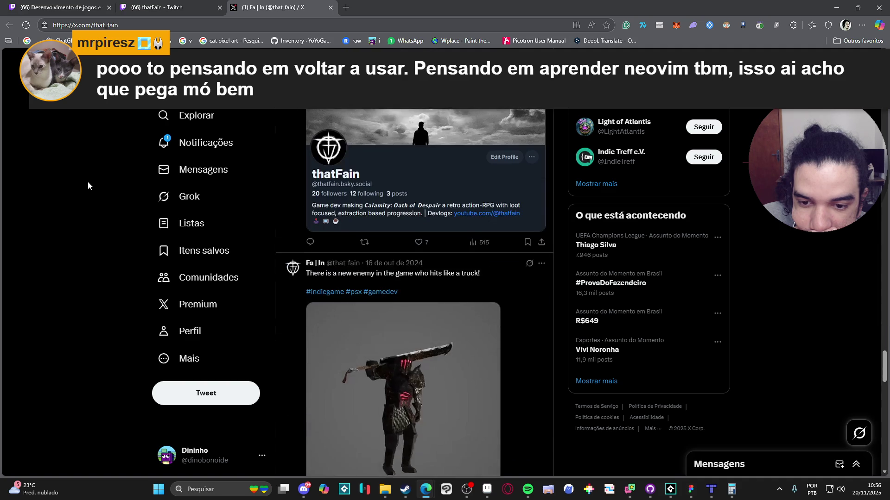
pyautogui.scroll(-4, 88, 183)
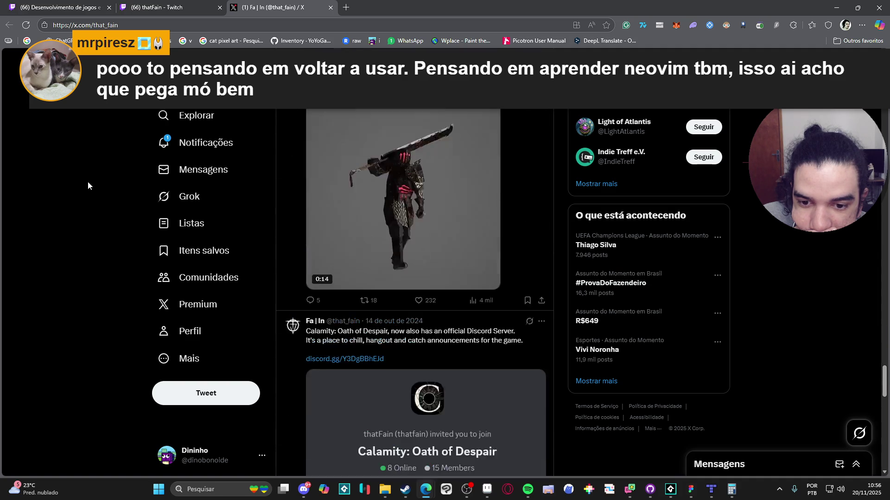
pyautogui.scroll(-4, 88, 183)
pyautogui.scroll(-5, 88, 185)
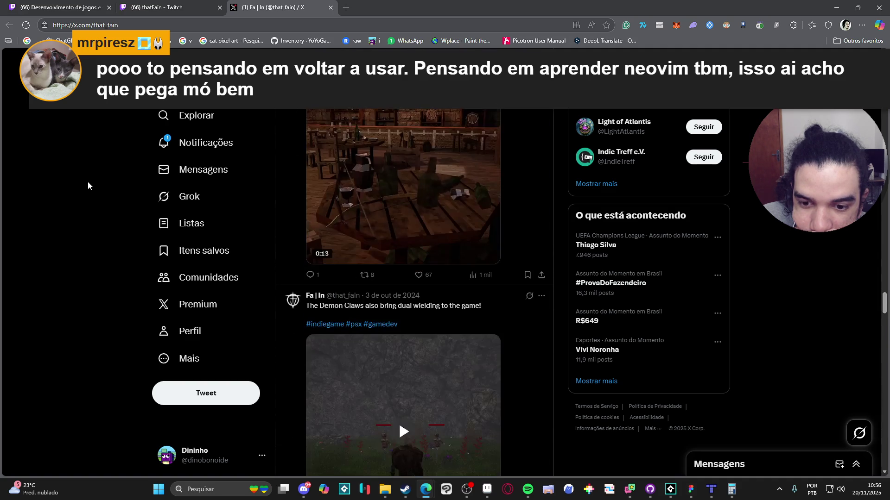
pyautogui.scroll(2, 88, 183)
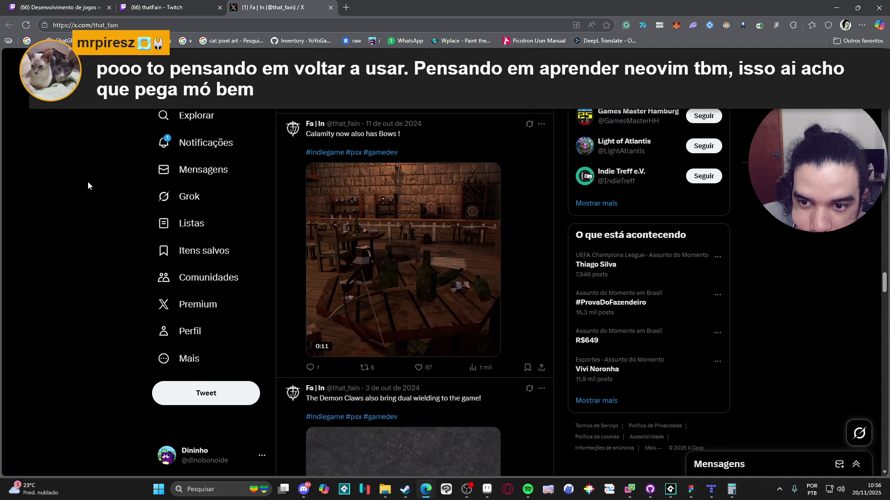
pyautogui.scroll(-5, 88, 186)
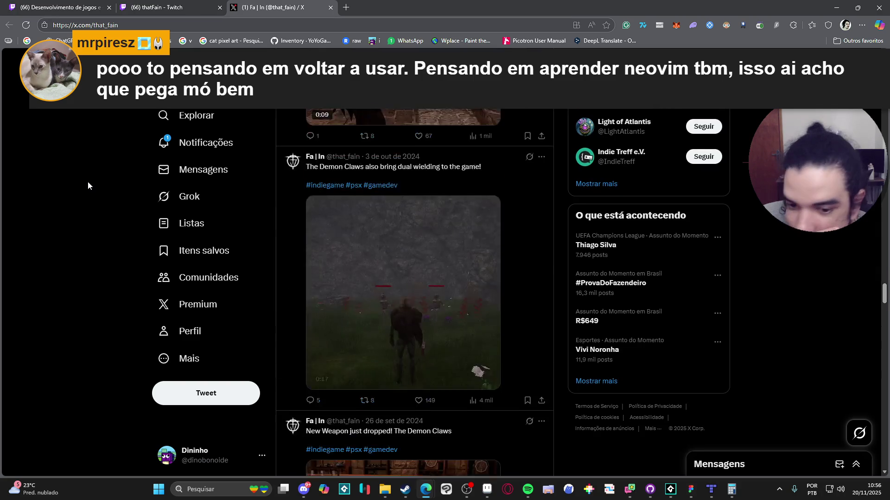
pyautogui.scroll(-5, 87, 182)
pyautogui.scroll(-2, 88, 181)
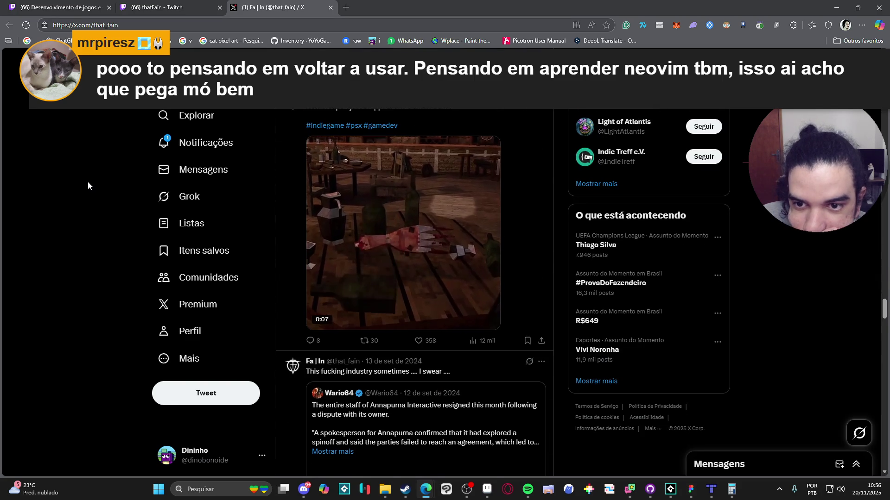
pyautogui.scroll(-5, 88, 182)
pyautogui.scroll(-10, 88, 182)
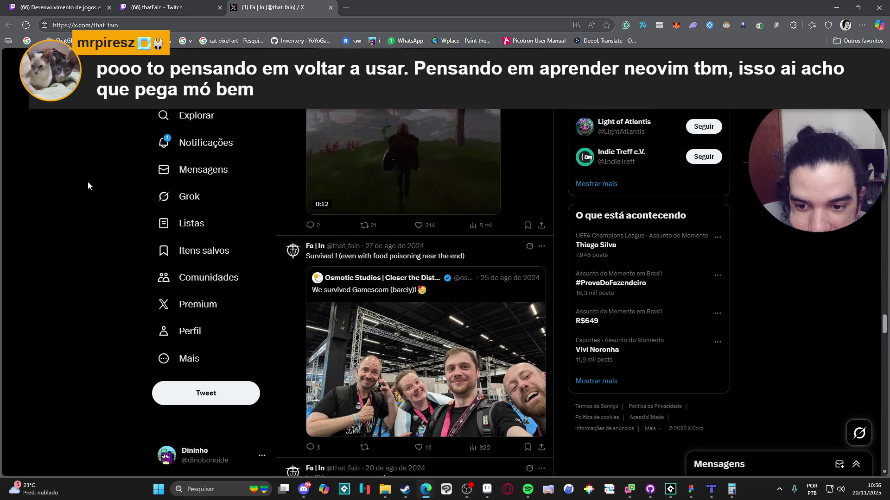
pyautogui.scroll(-5, 88, 182)
pyautogui.scroll(-6, 88, 183)
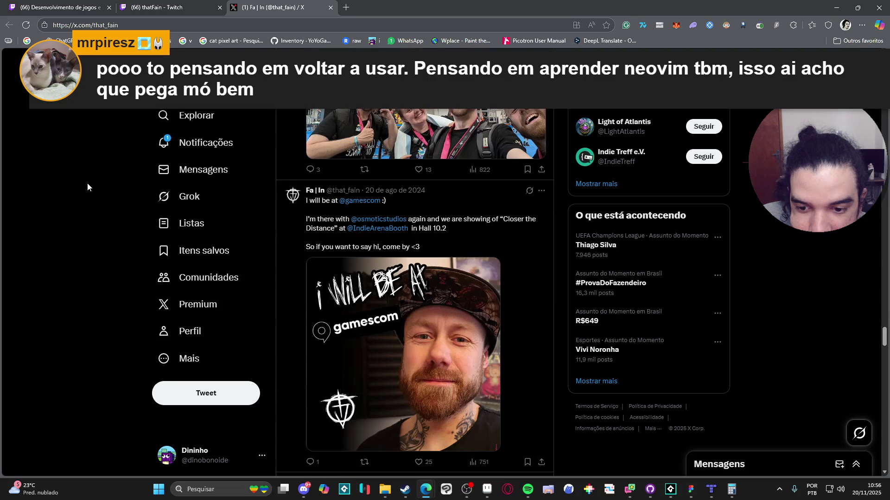
pyautogui.scroll(-6, 85, 185)
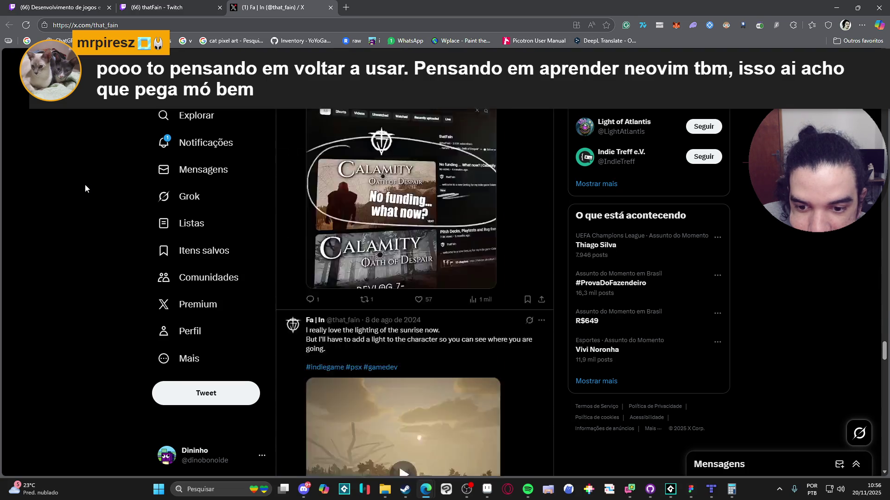
pyautogui.scroll(-6, 85, 185)
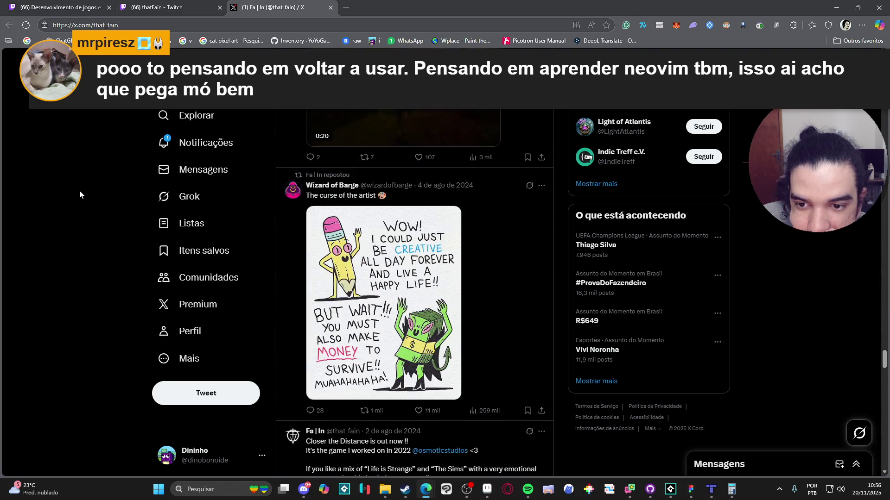
pyautogui.scroll(-6, 79, 190)
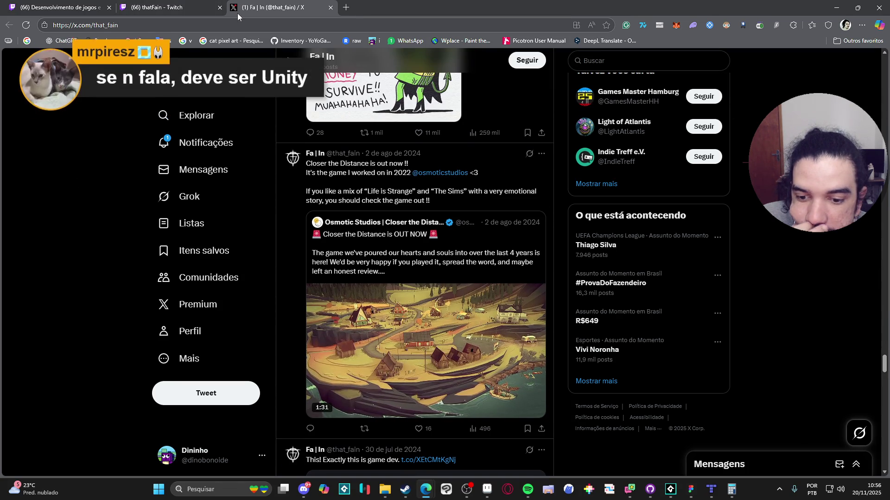
# Step: Close the X profile tab and scroll back up to thatFain's live stream player
pyautogui.click(331, 7)
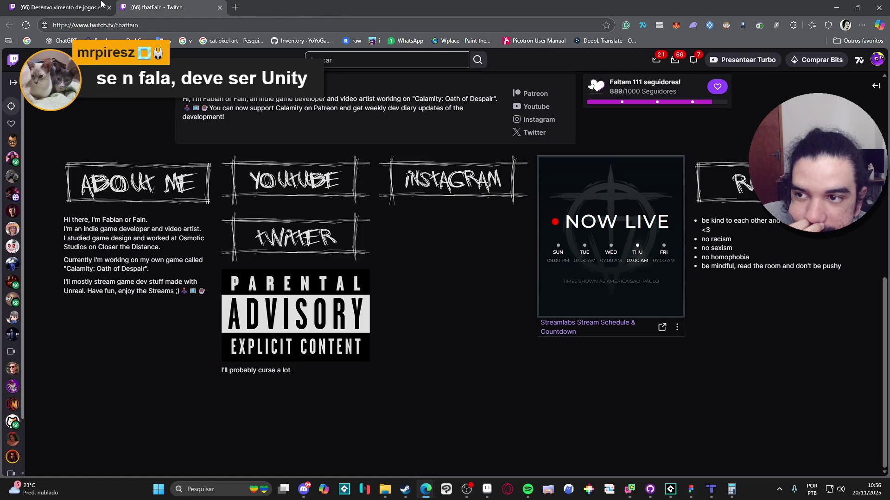
pyautogui.scroll(9, 463, 193)
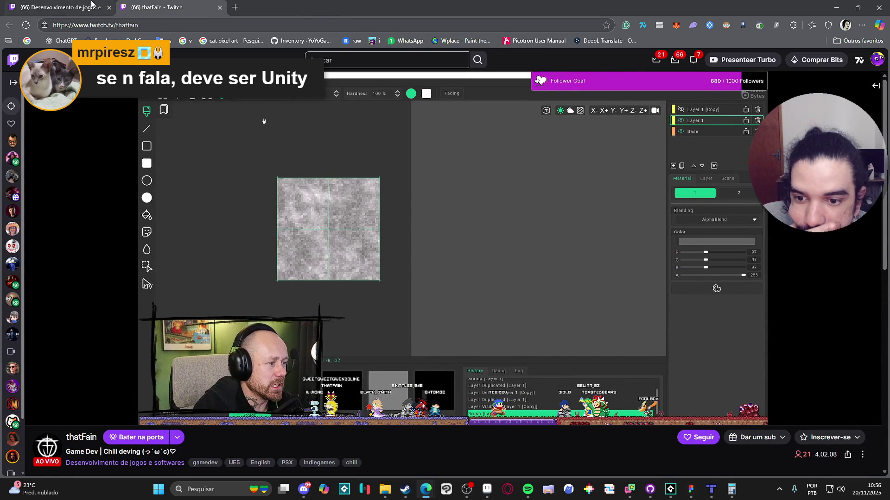
pyautogui.moveTo(558, 278)
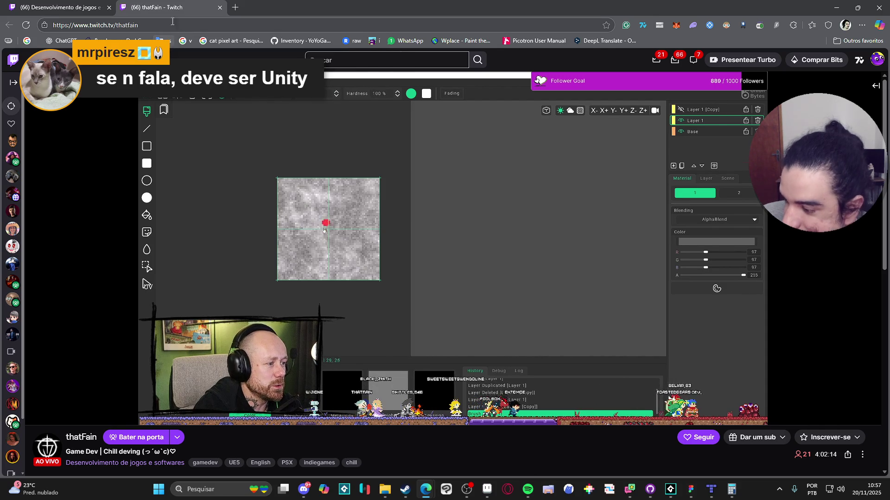
# Step: Close thatFain's stream, then open and briefly view the COZY GAME DEV stream before closing it
pyautogui.click(220, 7)
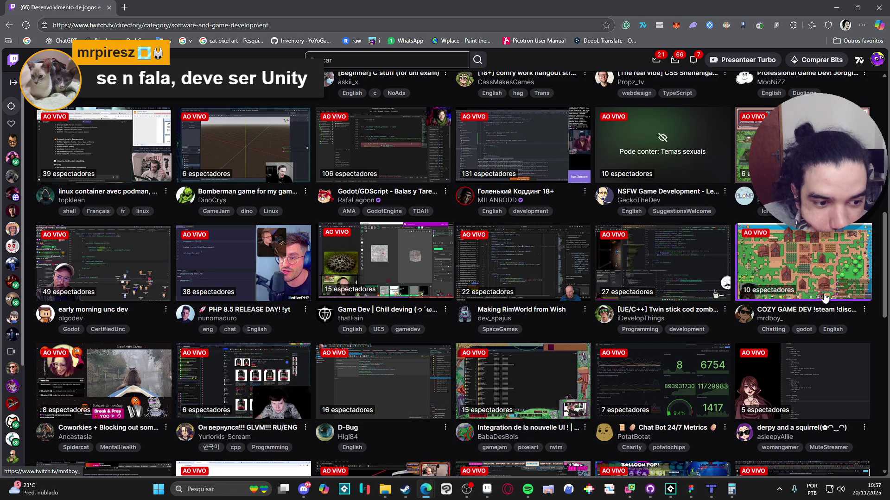
pyautogui.middleClick(799, 269)
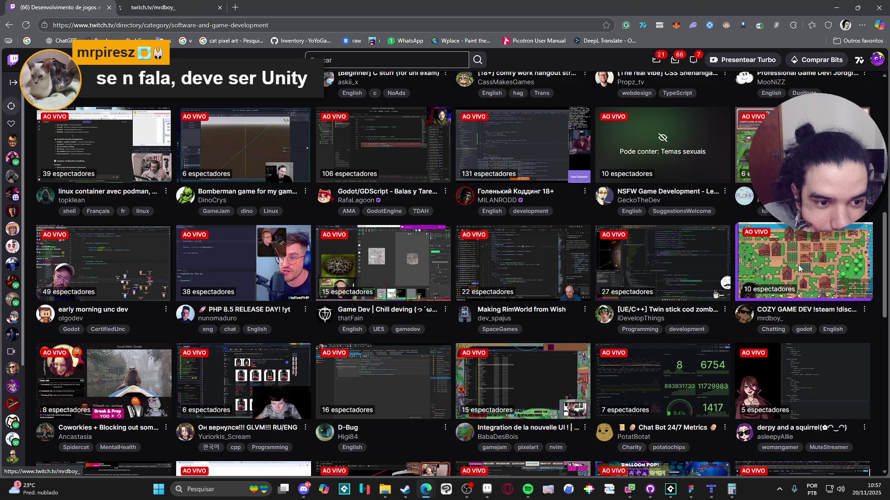
pyautogui.click(168, 5)
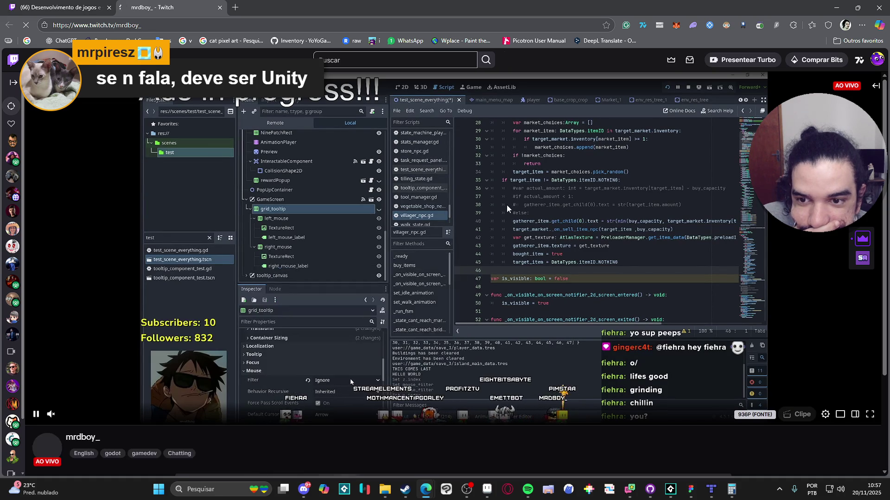
pyautogui.click(220, 8)
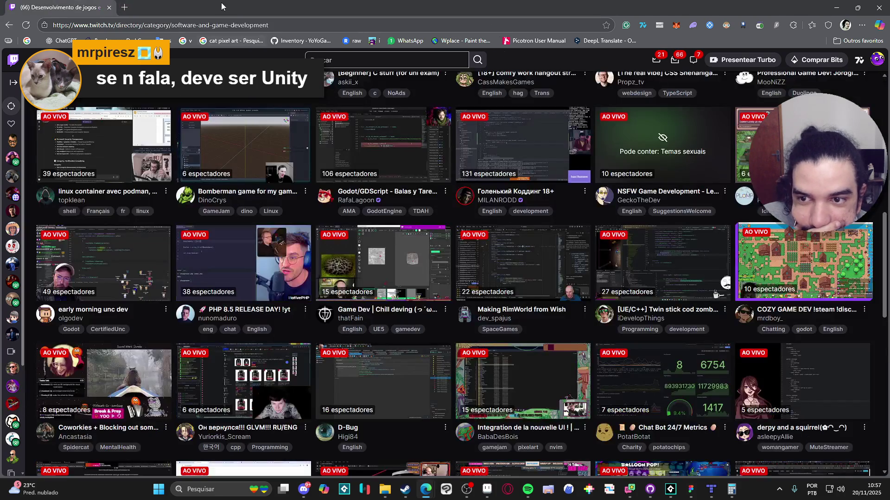
# Step: Open CarlosGameDeveloper's Open World UE5 level-design stream in a new tab, look it over, then close it
pyautogui.scroll(-3, 494, 233)
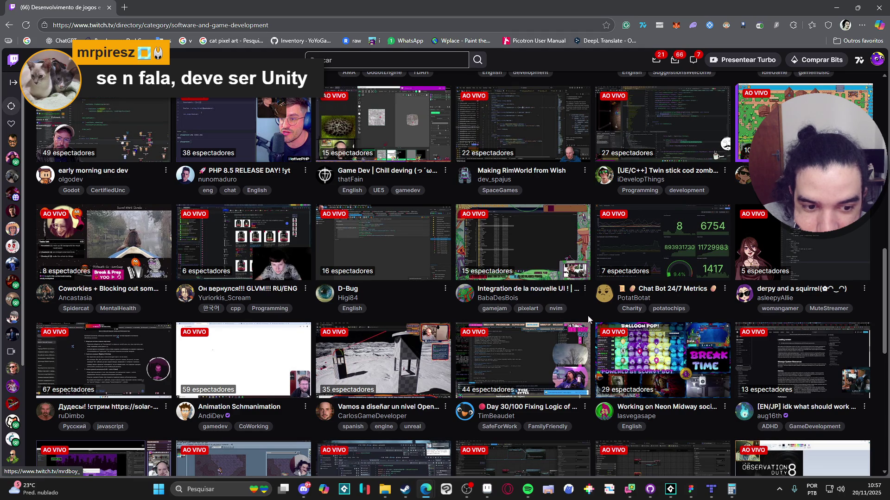
pyautogui.scroll(-1, 586, 316)
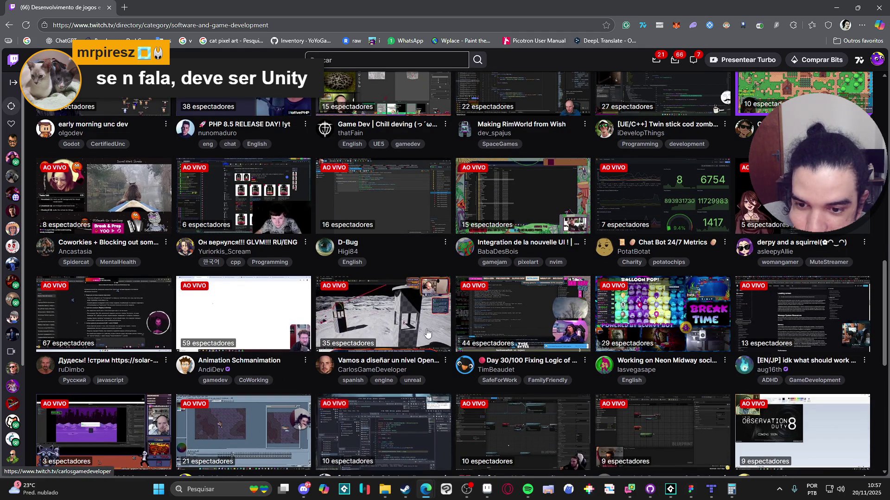
pyautogui.middleClick(416, 319)
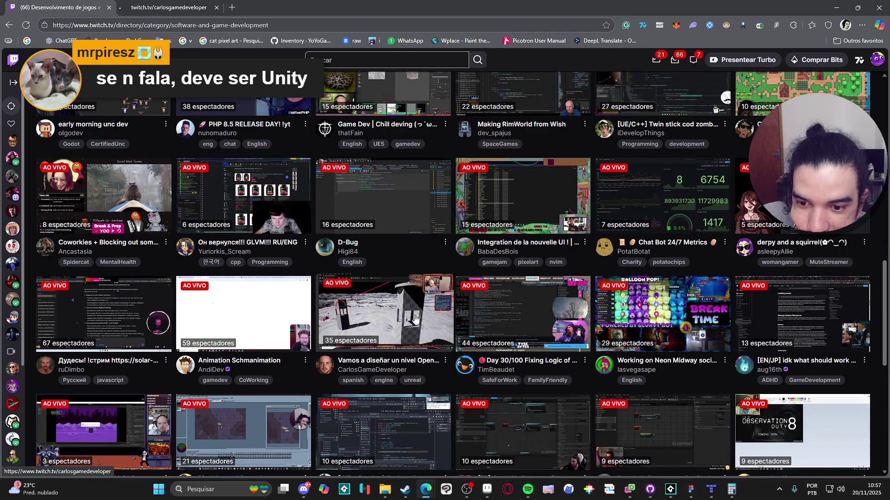
pyautogui.click(151, 4)
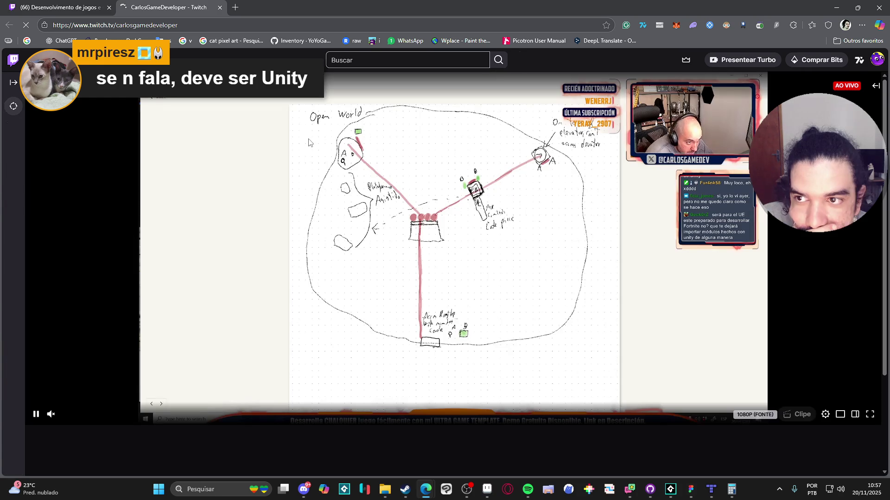
pyautogui.scroll(-8, 383, 217)
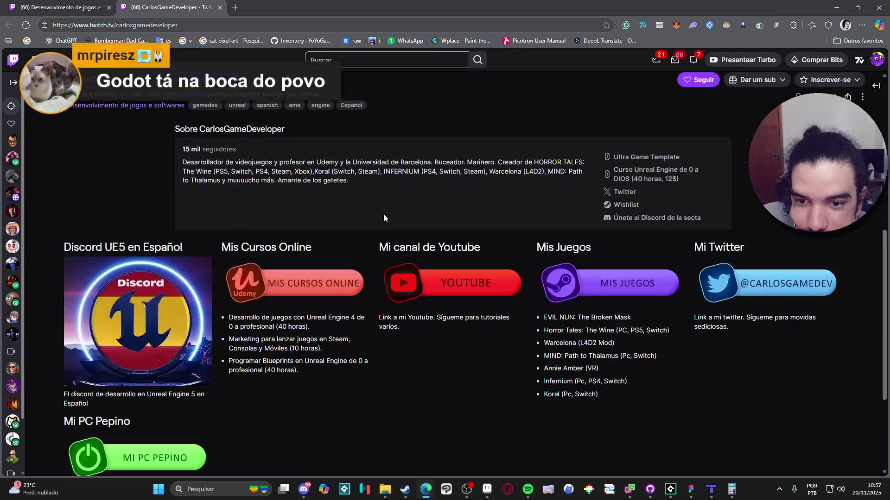
pyautogui.scroll(1, 385, 219)
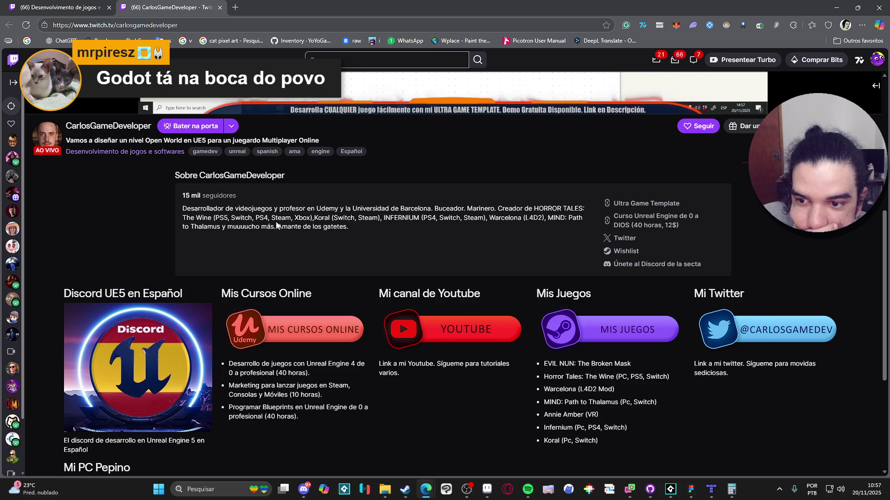
pyautogui.scroll(-3, 229, 235)
pyautogui.scroll(8, 229, 235)
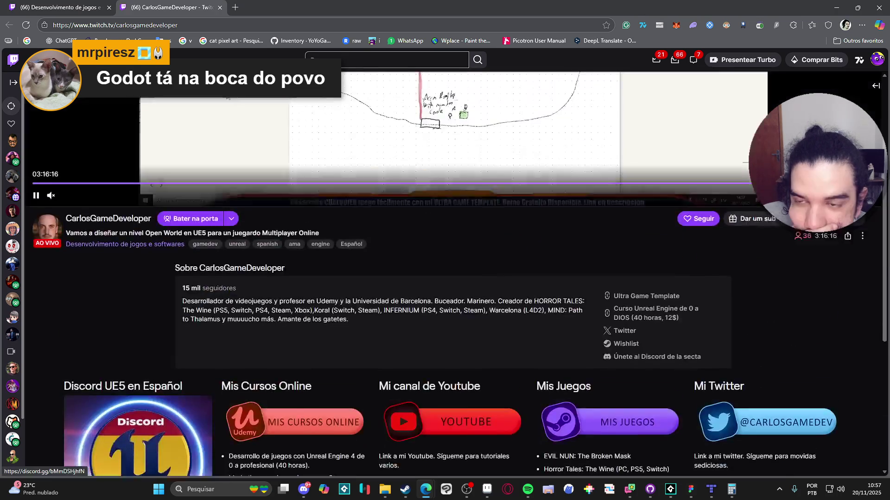
pyautogui.click(220, 8)
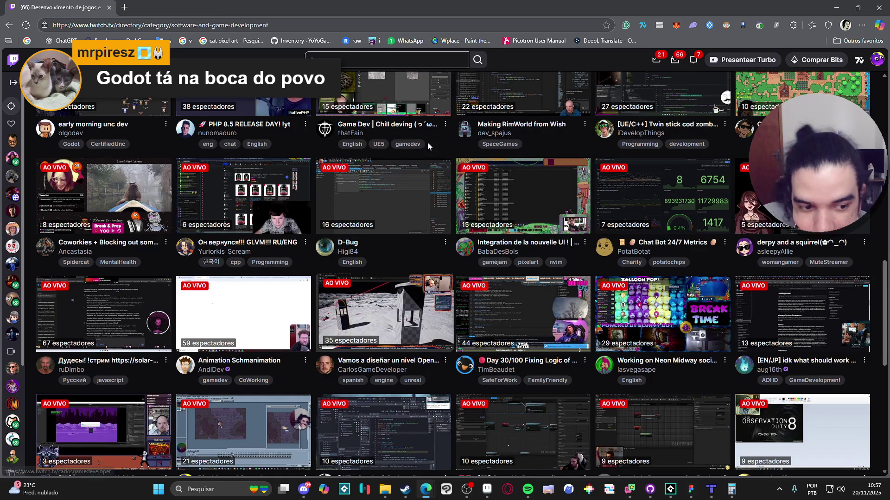
# Step: Check out the Void Operators stream in its tab, then close it to return to the directory
pyautogui.scroll(-2, 427, 143)
pyautogui.scroll(-3, 427, 143)
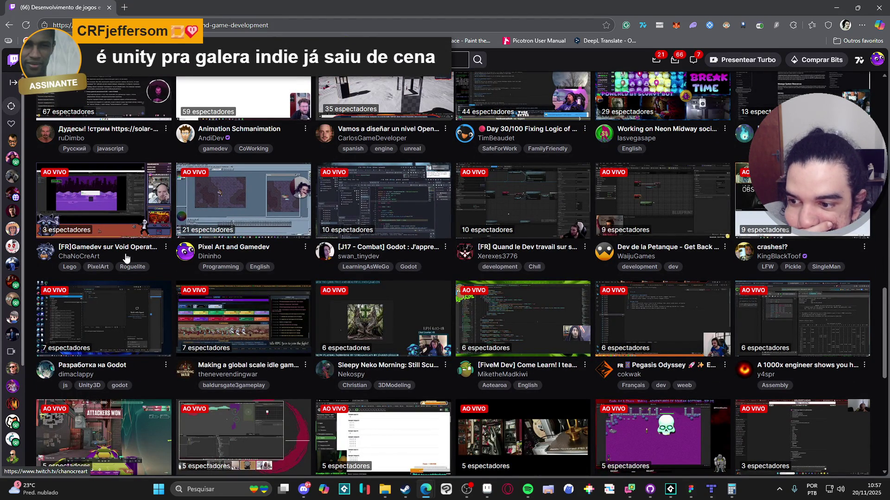
pyautogui.click(173, 6)
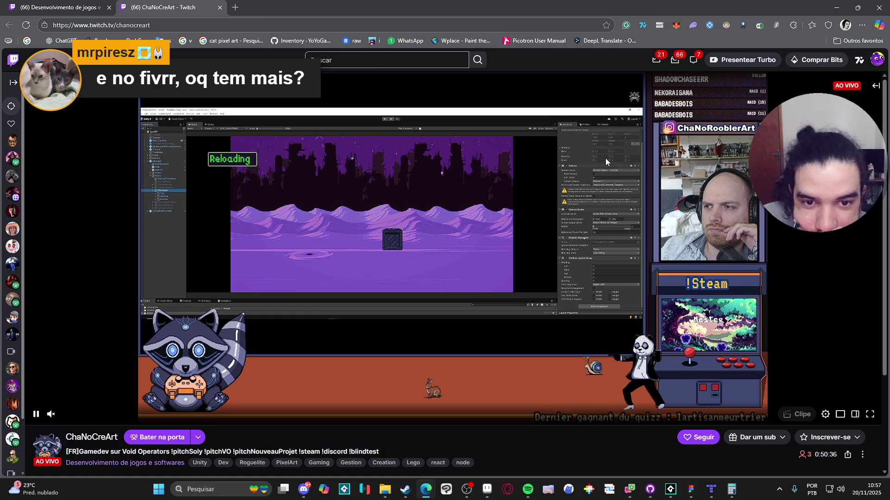
pyautogui.click(220, 7)
# Step: Scroll through the category listing and back up toward the Desenvolvimento de jogos e softwares header
pyautogui.scroll(-2, 450, 235)
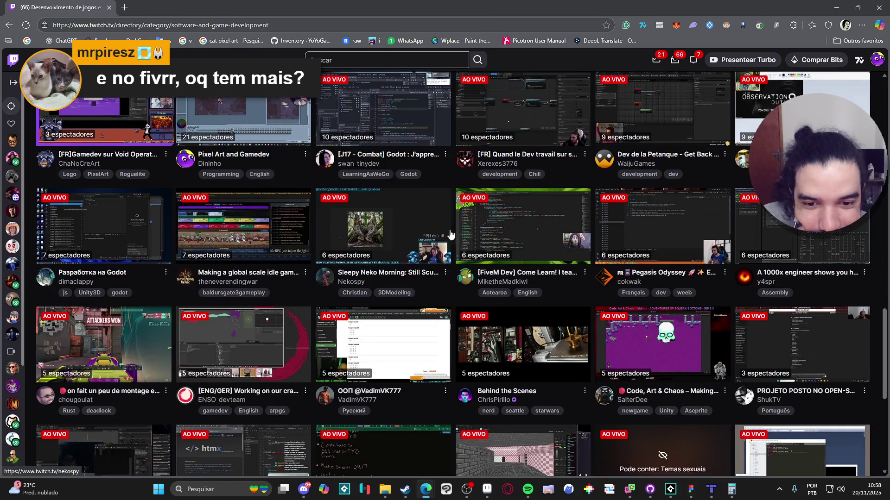
pyautogui.scroll(-3, 643, 233)
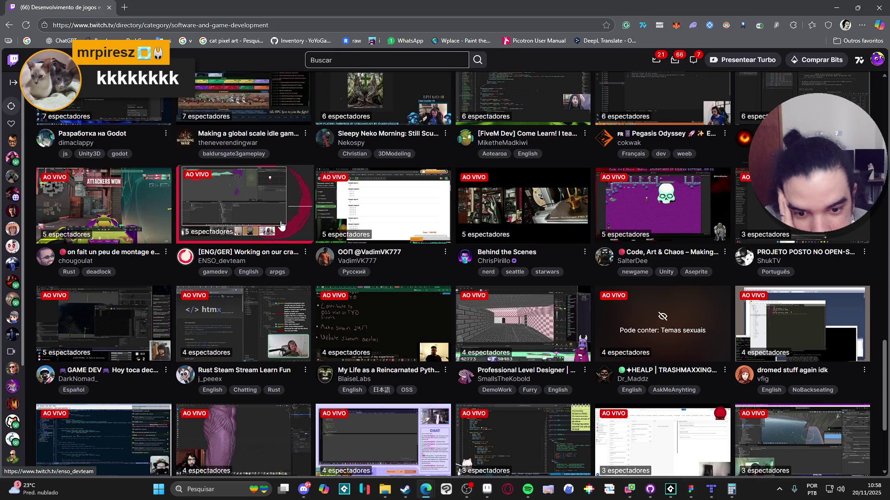
pyautogui.scroll(-2, 278, 226)
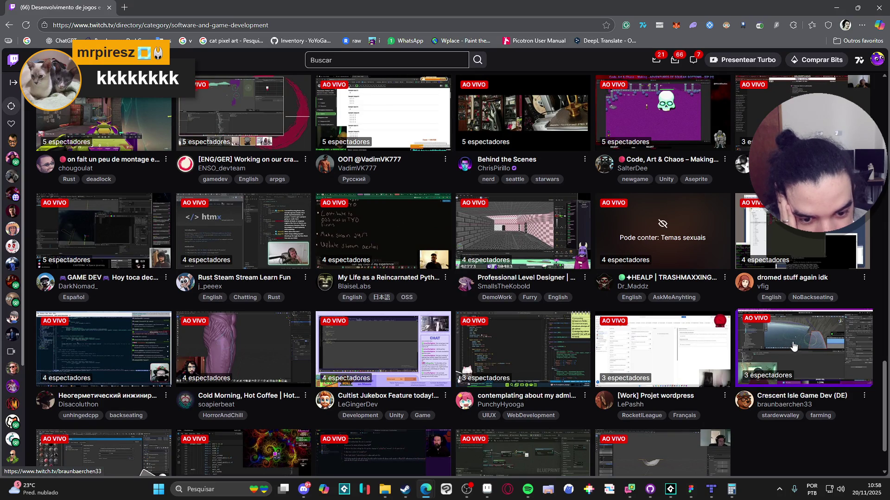
pyautogui.scroll(-2, 500, 285)
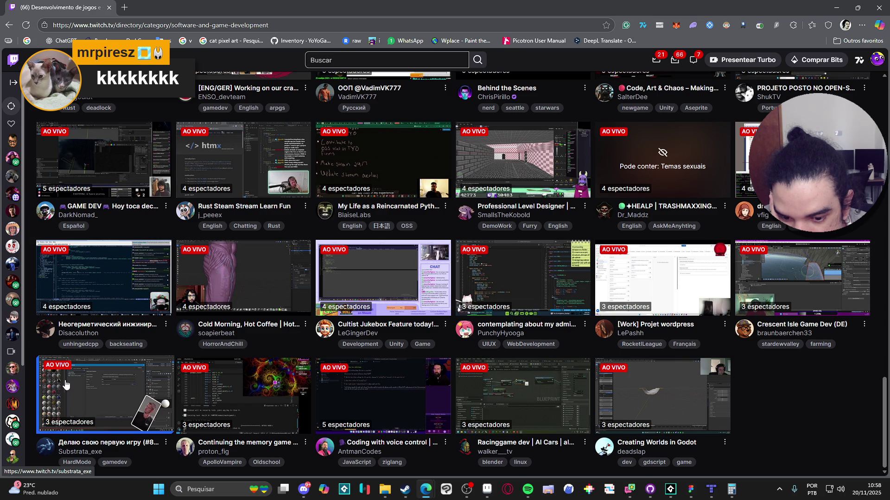
pyautogui.scroll(5, 66, 385)
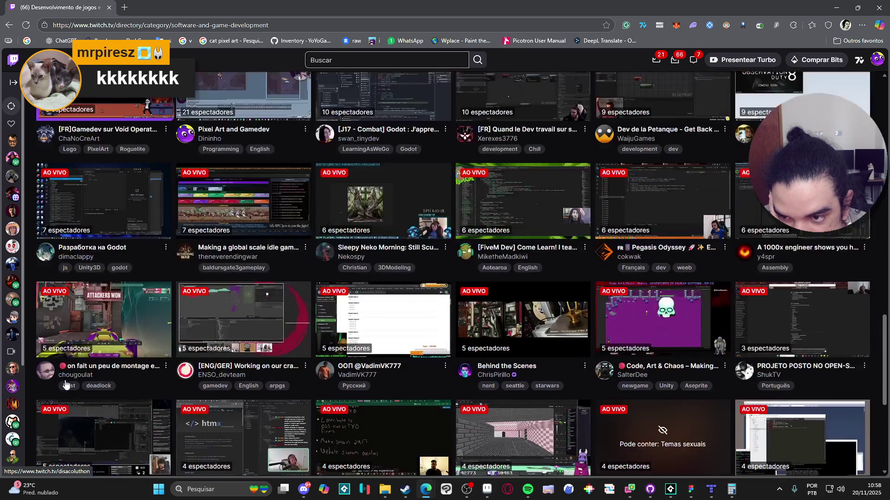
pyautogui.scroll(10, 67, 385)
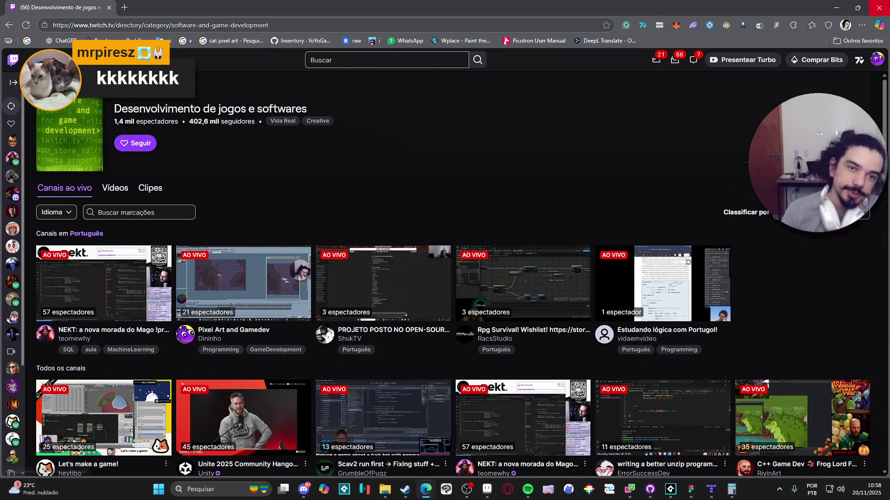
# Step: Close the Twitch browser window
pyautogui.click(879, 7)
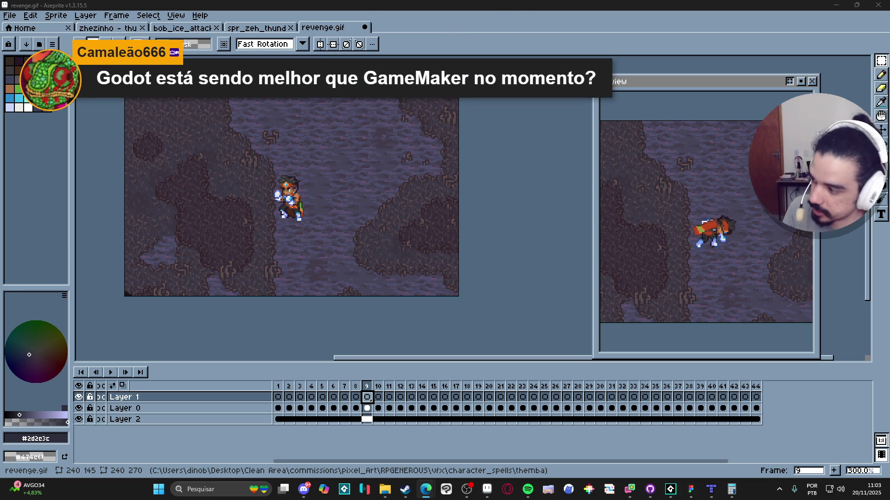
# Step: Reopen Edge on youtube.com and go to your channel's uploaded videos
pyautogui.click(425, 490)
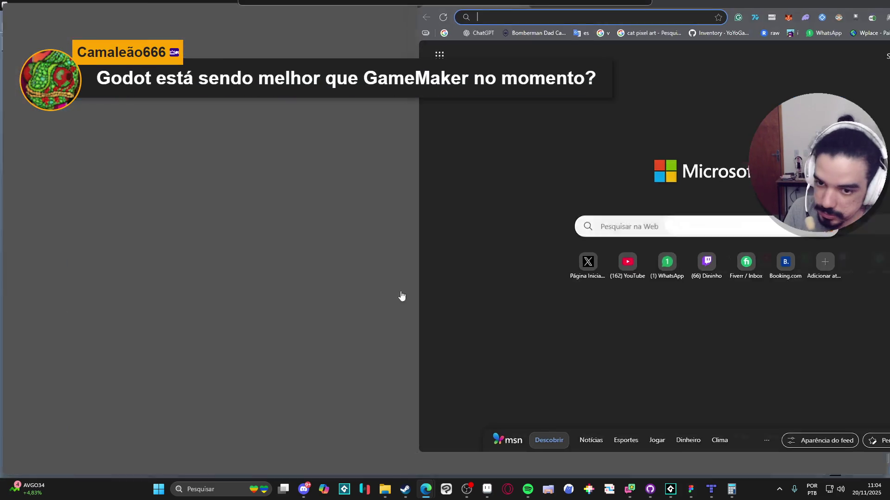
pyautogui.write('youtube.com')
pyautogui.press('Return')
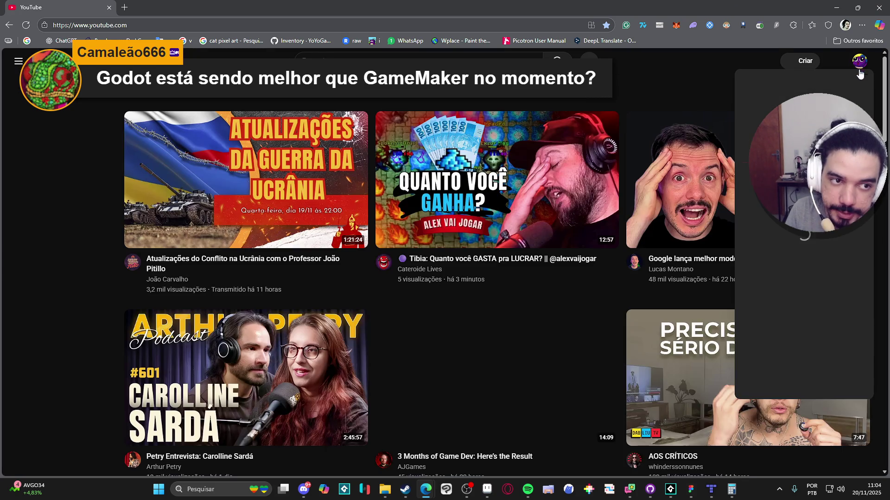
pyautogui.click(860, 61)
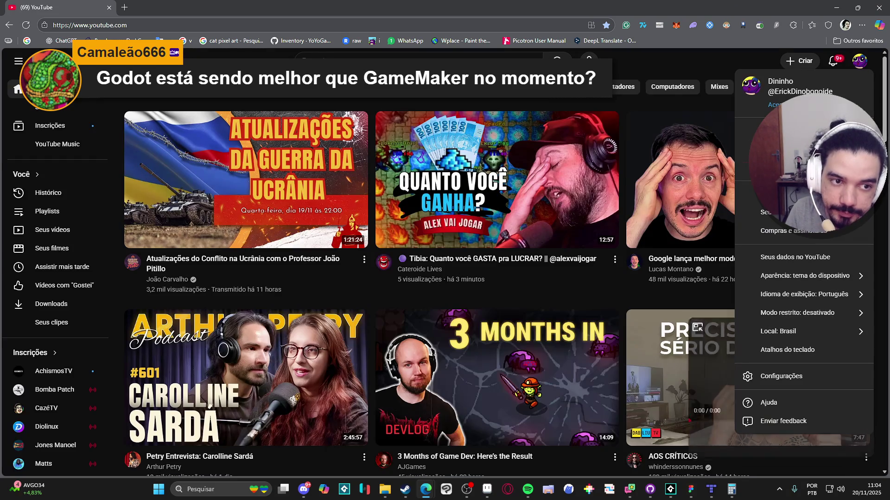
pyautogui.click(788, 105)
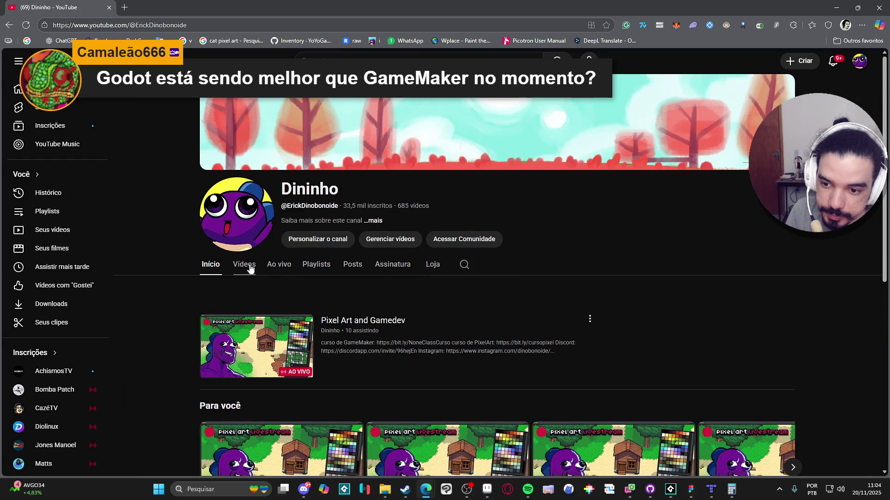
pyautogui.click(245, 265)
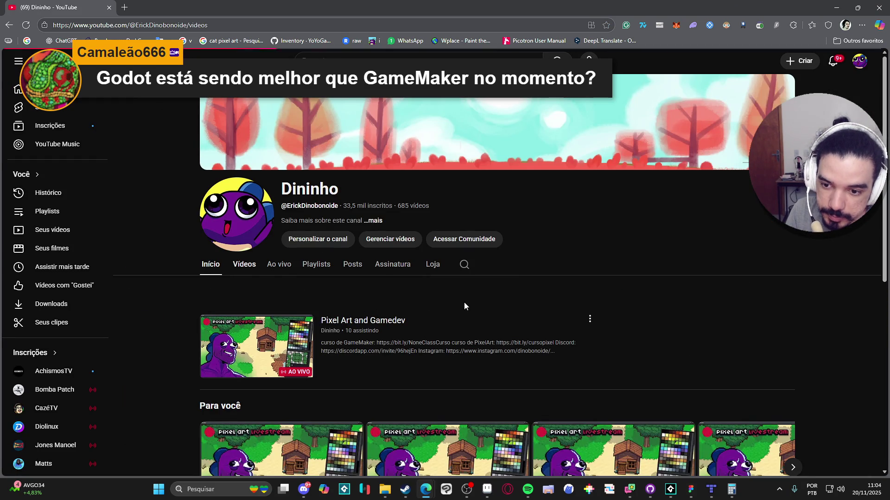
pyautogui.scroll(-2, 470, 266)
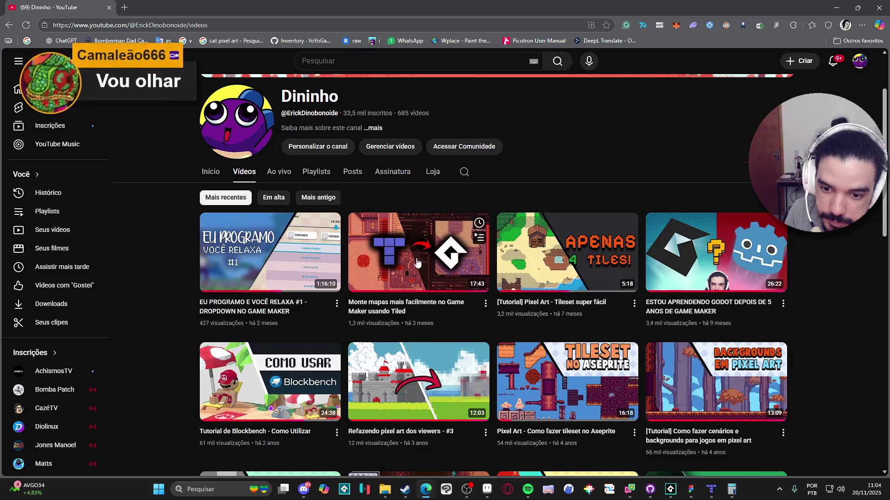
# Step: Open the Godot-after-Game-Maker video in a new tab, pause it, and copy its link
pyautogui.middleClick(716, 253)
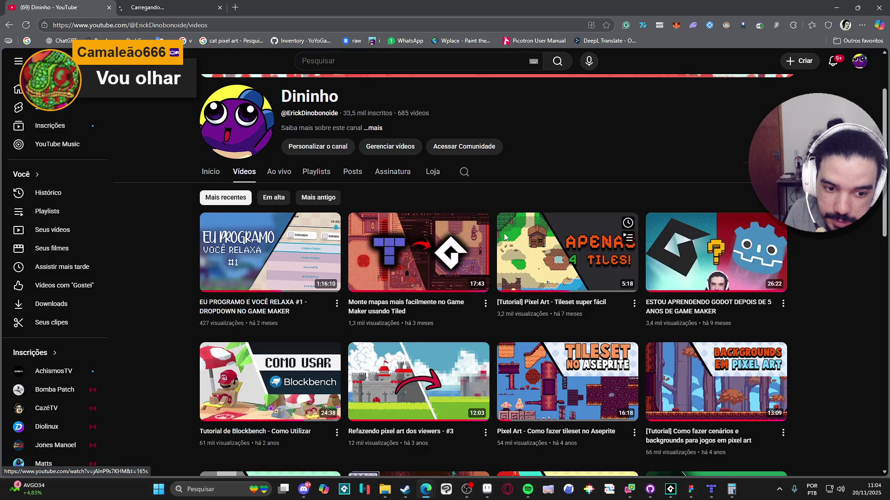
pyautogui.click(183, 6)
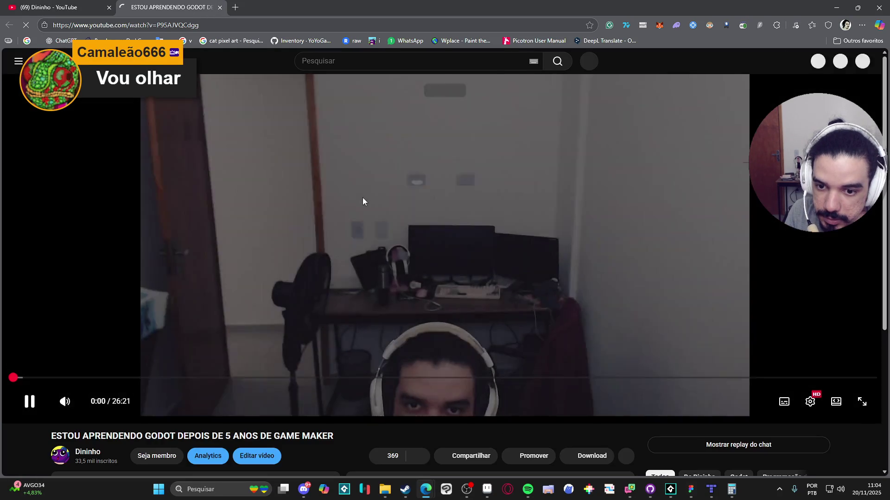
pyautogui.click(337, 178)
pyautogui.rightClick(337, 181)
pyautogui.click(385, 227)
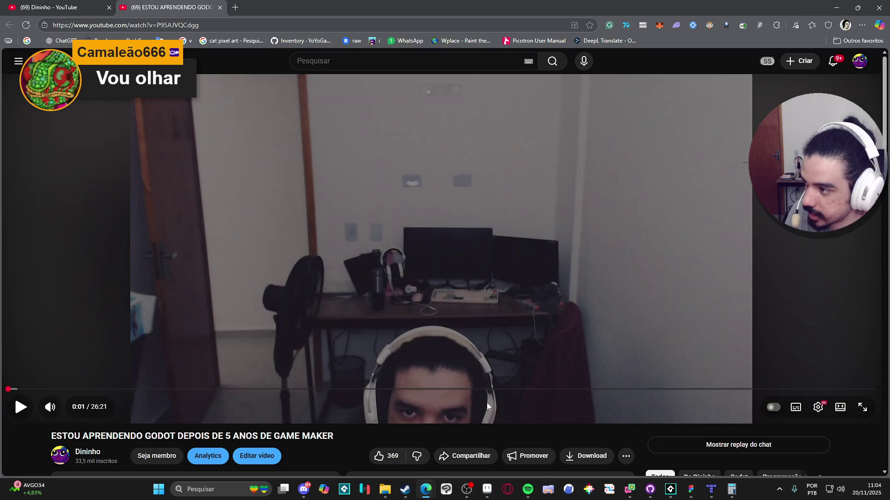
# Step: Close the Godot video tab and return to Aseprite with revenge.gif
pyautogui.click(425, 491)
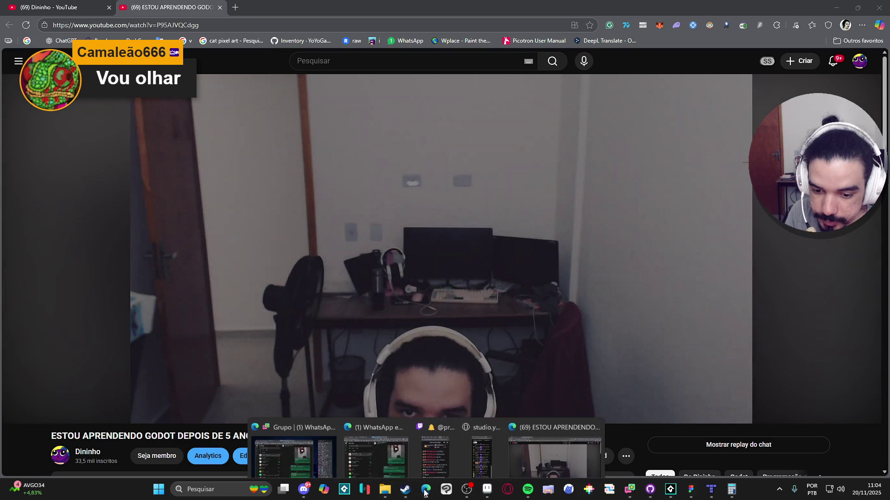
pyautogui.click(544, 445)
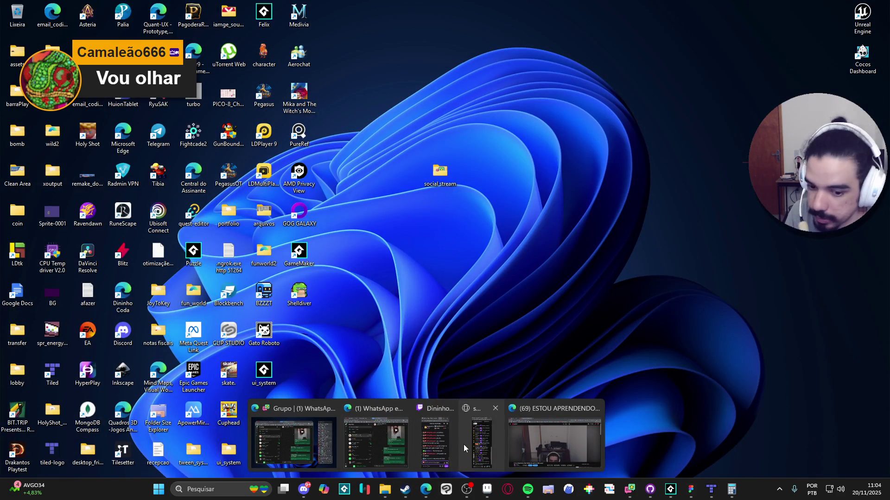
pyautogui.click(552, 442)
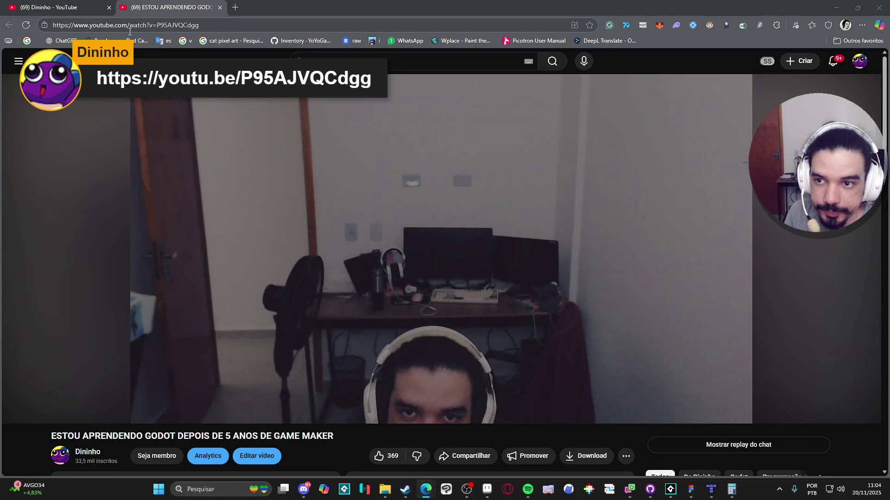
pyautogui.click(219, 7)
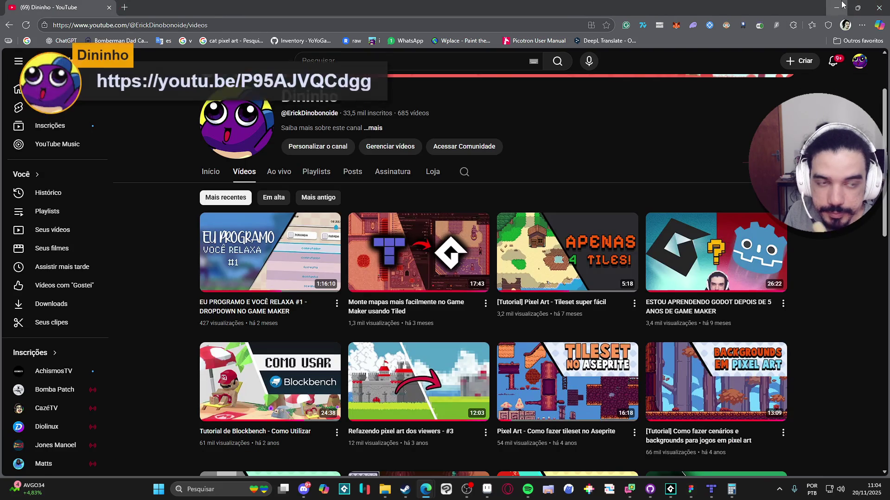
pyautogui.hotkey('alt', 'Tab')
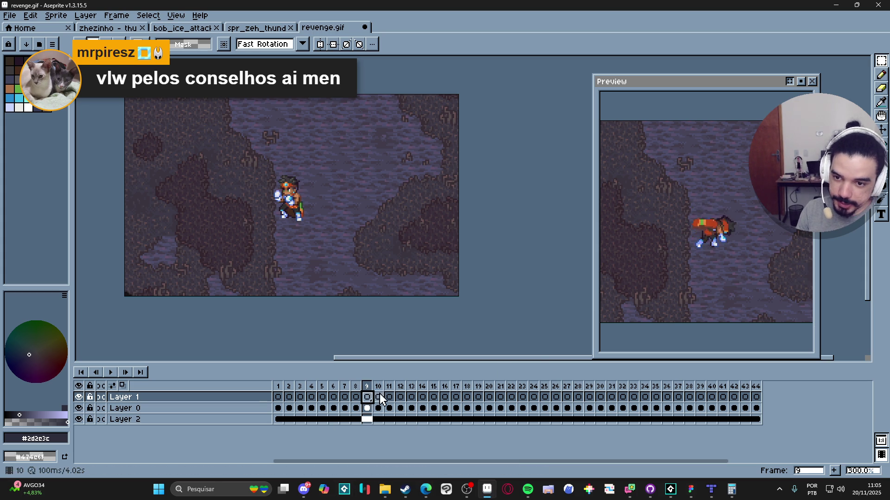
# Step: Step frame by frame from frame 10 past frame 27 to review the poses around the punch
pyautogui.click(378, 397)
pyautogui.click(390, 397)
pyautogui.click(402, 399)
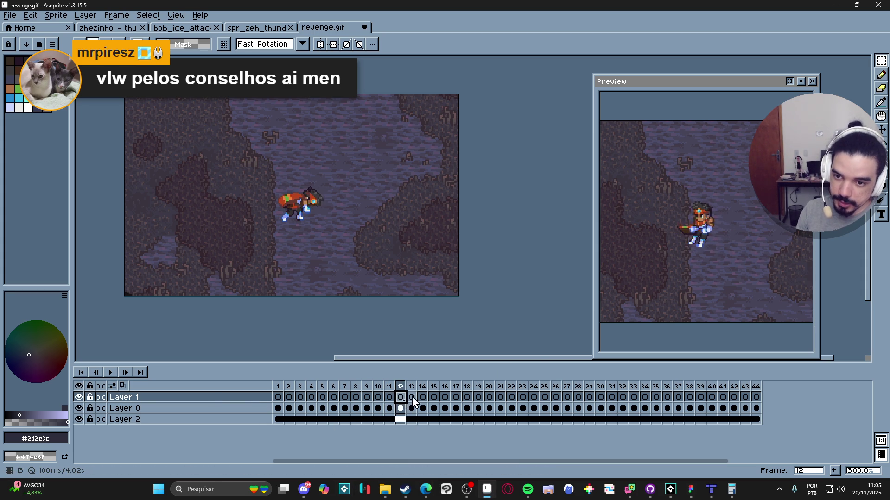
pyautogui.click(412, 399)
pyautogui.click(423, 398)
pyautogui.click(434, 398)
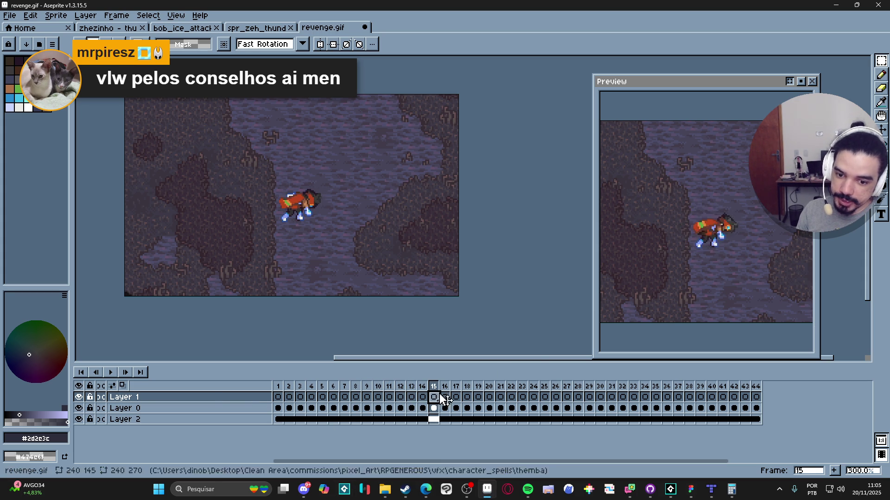
pyautogui.click(444, 398)
pyautogui.click(456, 398)
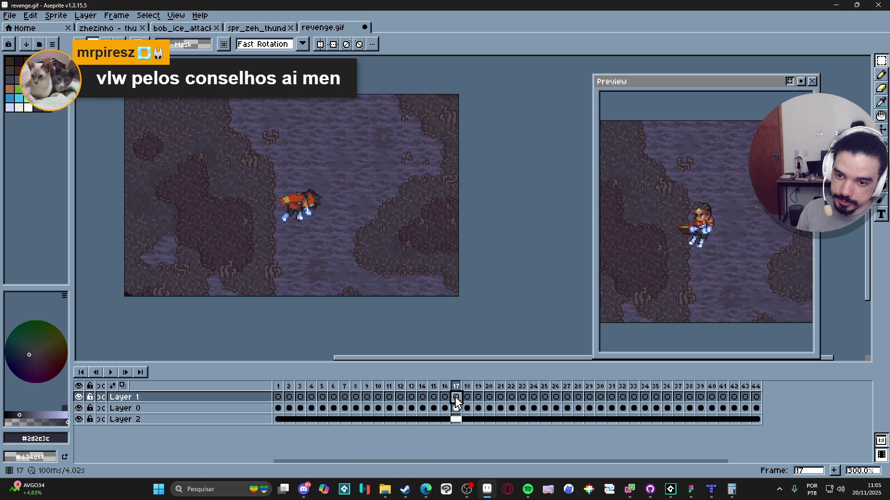
pyautogui.click(466, 398)
pyautogui.click(478, 398)
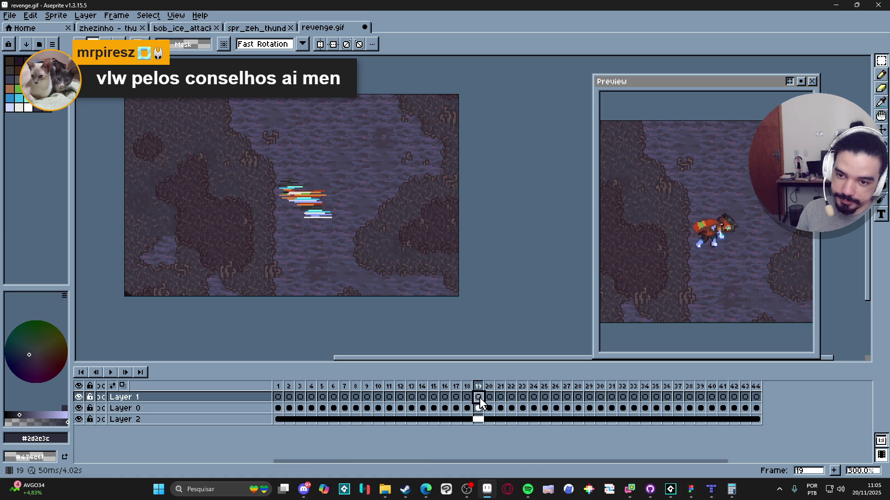
pyautogui.click(489, 397)
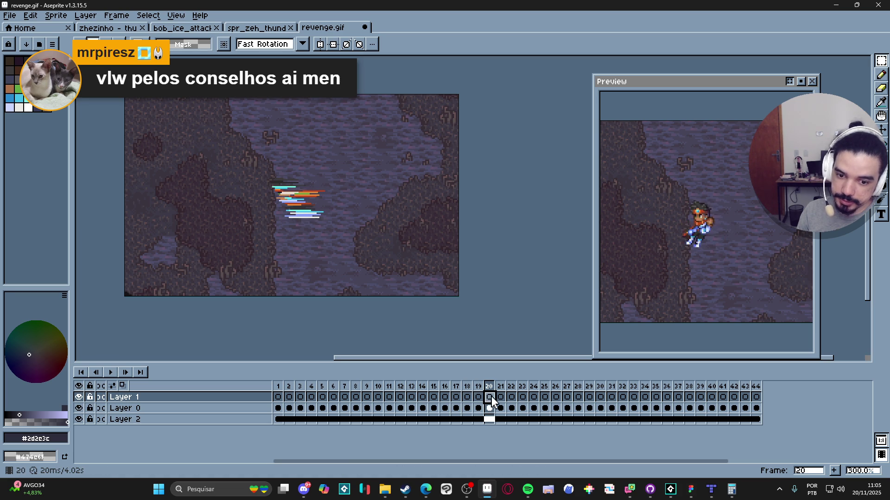
pyautogui.click(499, 397)
pyautogui.click(511, 397)
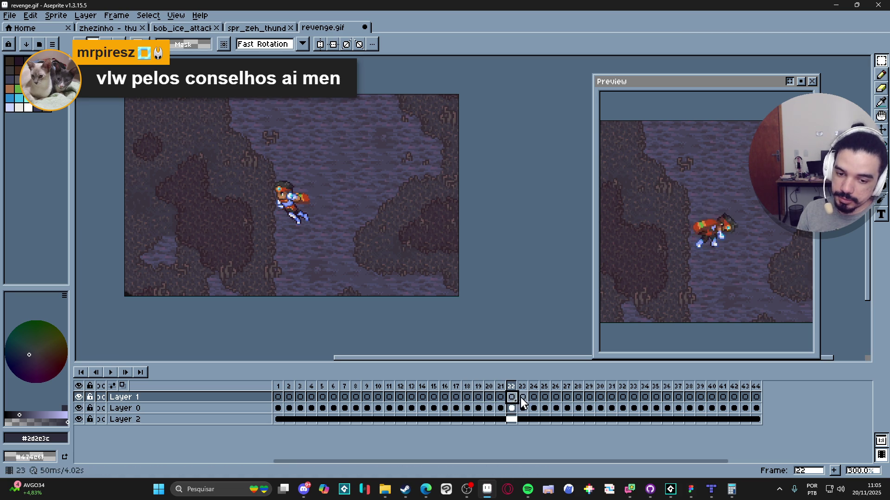
pyautogui.click(522, 397)
pyautogui.click(533, 397)
pyautogui.click(543, 397)
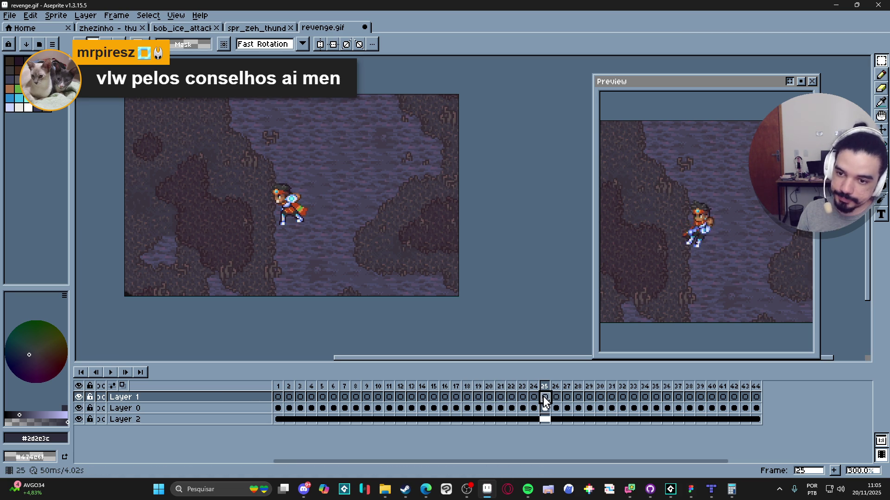
pyautogui.click(557, 398)
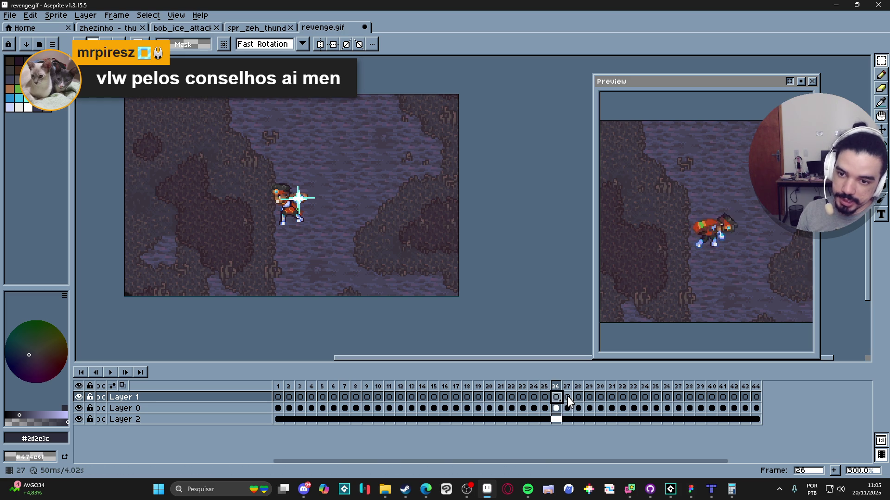
pyautogui.click(568, 398)
pyautogui.click(579, 398)
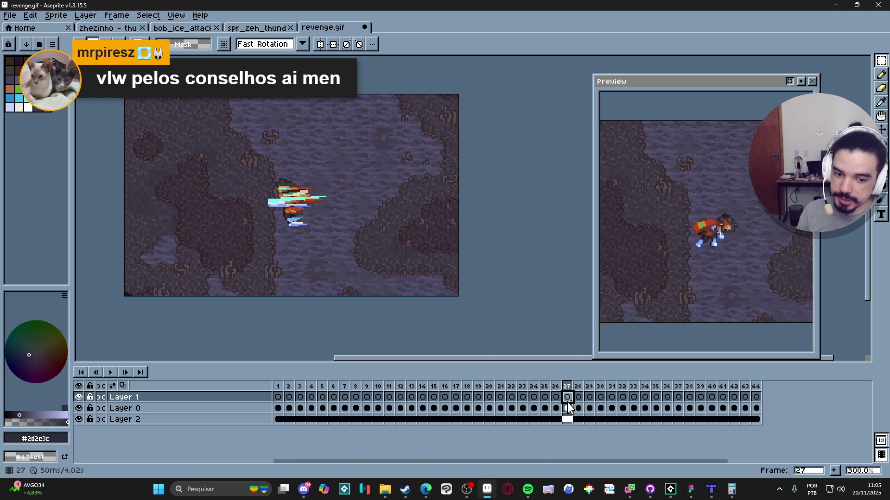
# Step: With the Pencil active, load the AAP-Splendor128 palette preset and pick its white as foreground colour
pyautogui.press('b')
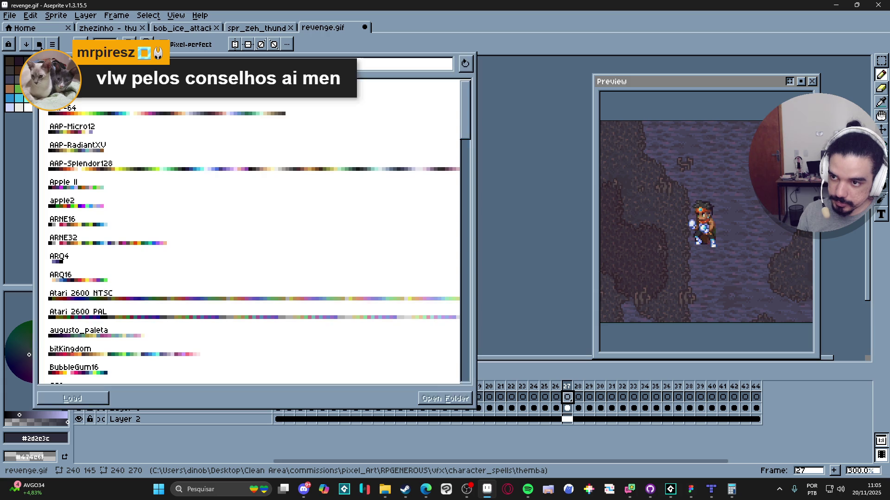
pyautogui.click(39, 44)
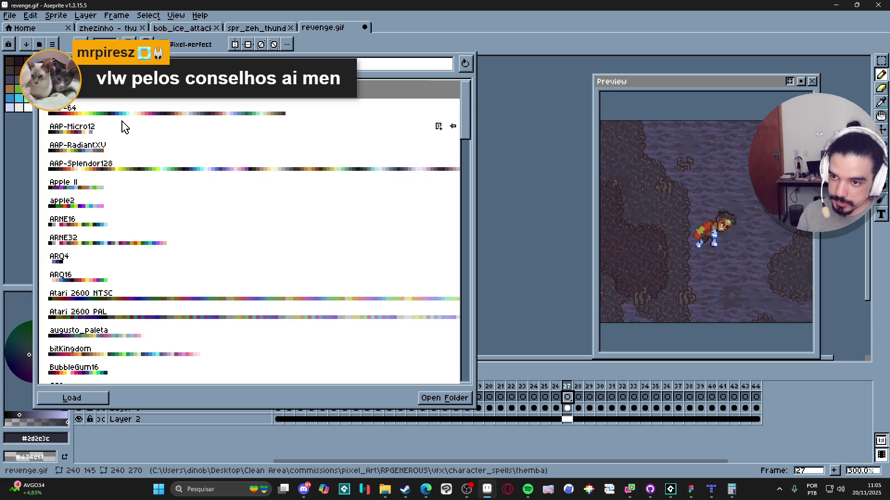
pyautogui.click(93, 166)
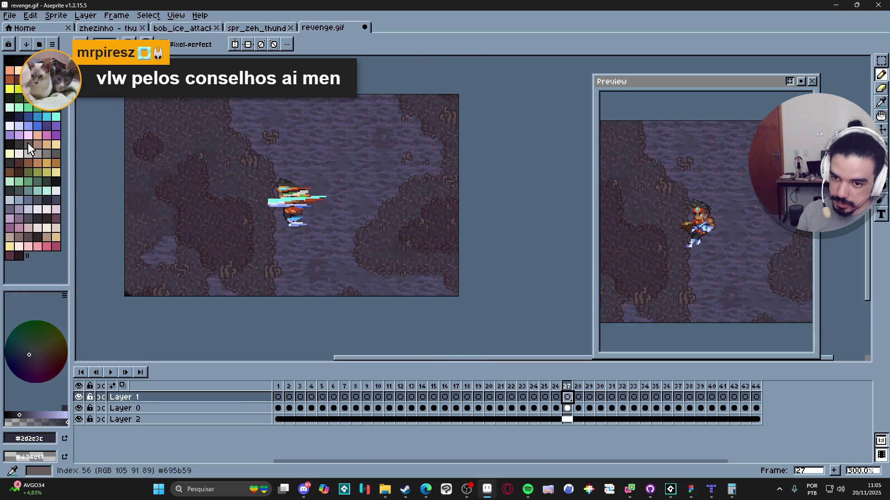
pyautogui.click(28, 69)
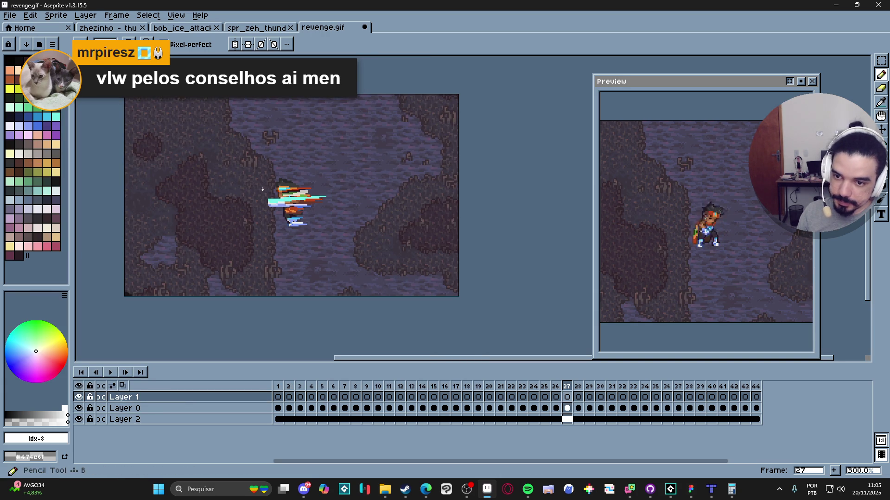
pyautogui.scroll(1, 155, 197)
pyautogui.press('v')
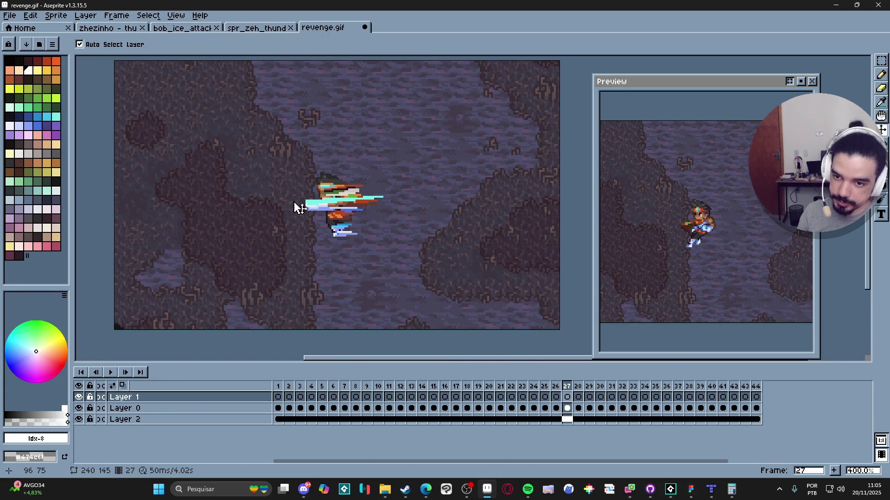
pyautogui.press('b')
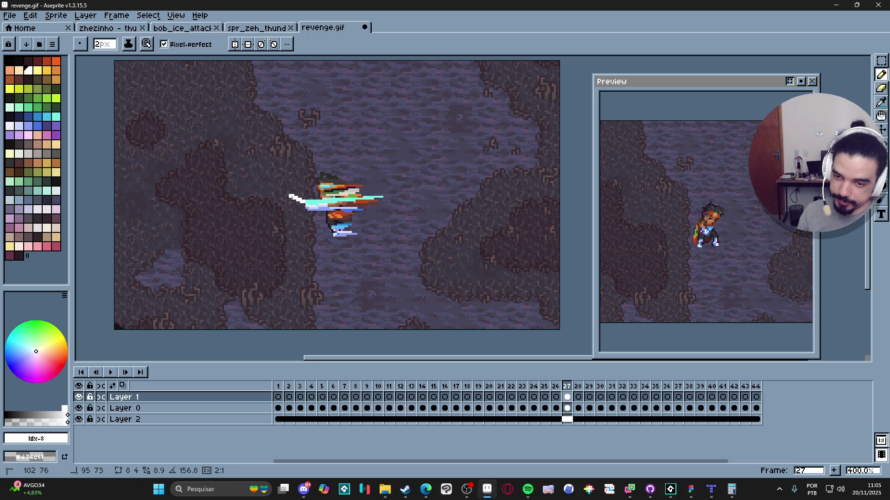
pyautogui.moveTo(298, 195); pyautogui.dragTo(312, 175)
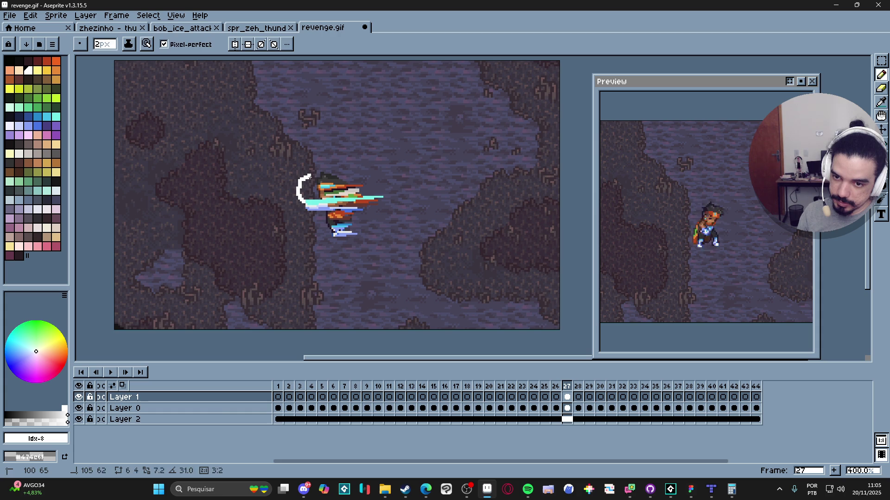
pyautogui.hotkey('ctrl', 'z')
pyautogui.press('+')
pyautogui.press('+')
pyautogui.press('+')
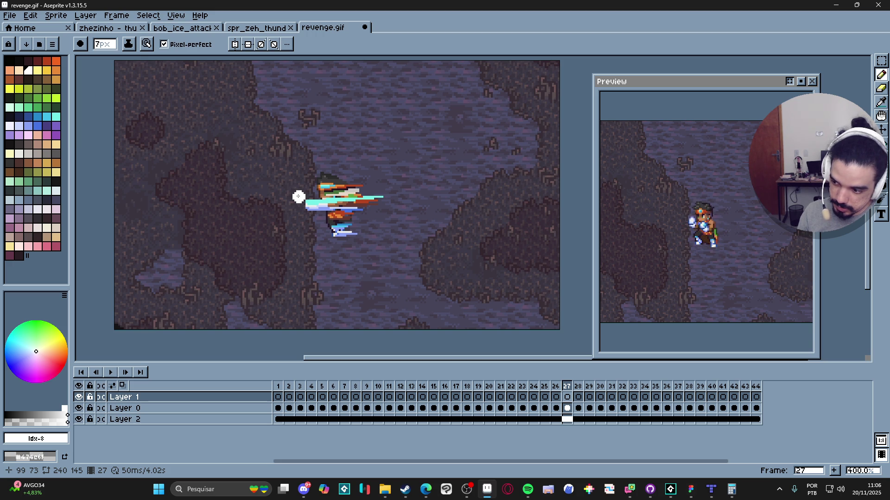
pyautogui.press('-')
pyautogui.press('-')
pyautogui.press('-')
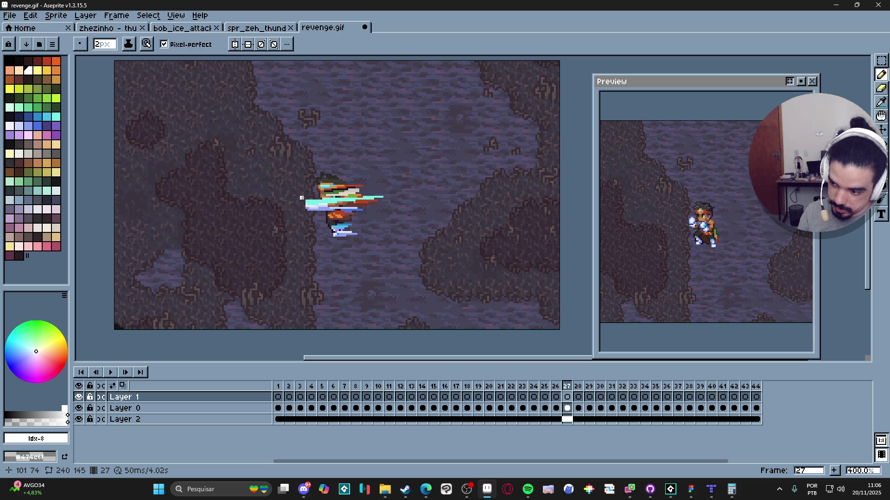
pyautogui.scroll(2, 293, 198)
# Step: Paint a white blob left of the character using 9px, 4px and 6px brush strokes
pyautogui.press('+')
pyautogui.press('+')
pyautogui.press('+')
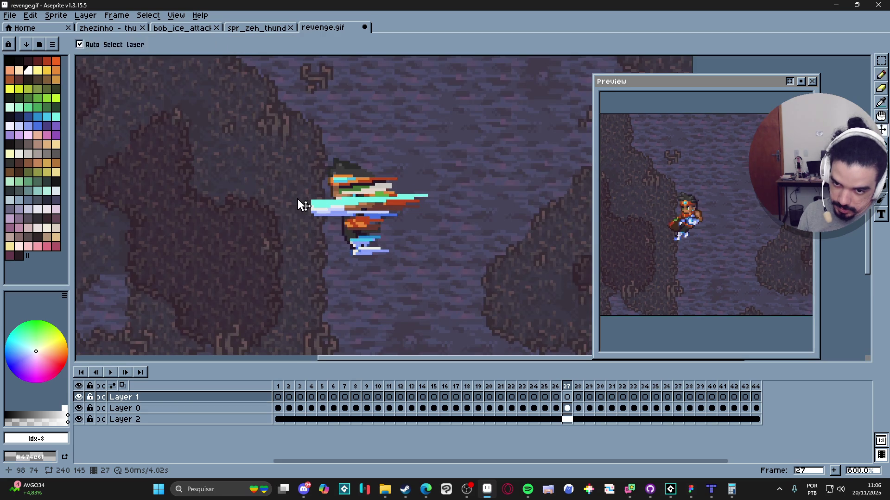
pyautogui.moveTo(300, 193)
pyautogui.mouseDown()
pyautogui.moveTo(316, 176)
pyautogui.moveTo(309, 183)
pyautogui.moveTo(325, 197)
pyautogui.moveTo(302, 208)
pyautogui.mouseUp()
pyautogui.press('-')
pyautogui.press('-')
pyautogui.press('-')
pyautogui.press('-')
pyautogui.press('-')
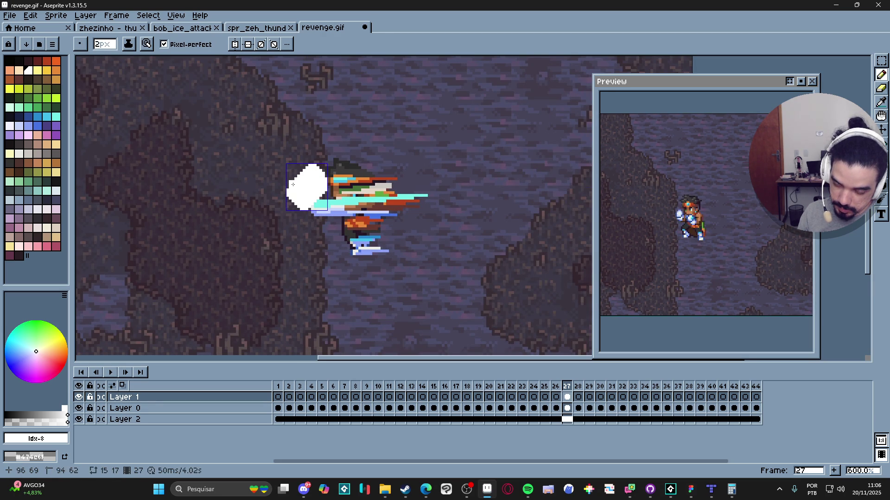
pyautogui.moveTo(297, 176); pyautogui.dragTo(302, 173)
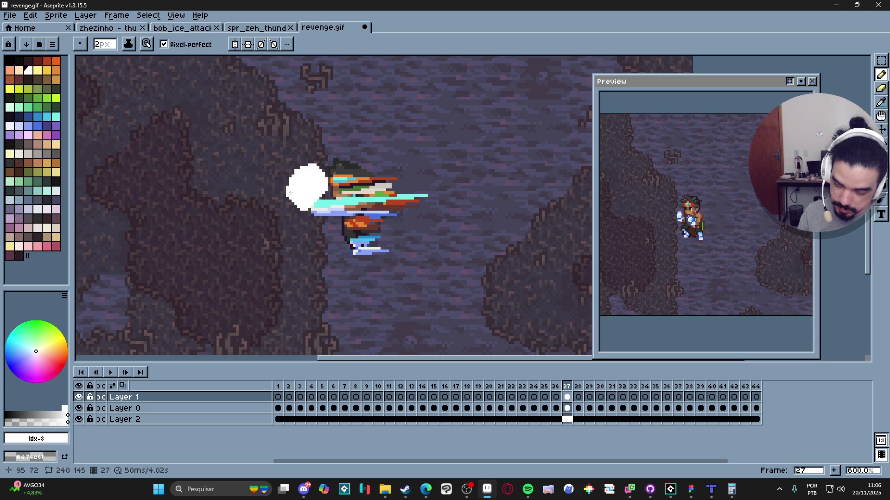
pyautogui.press('+')
pyautogui.press('+')
pyautogui.press('+')
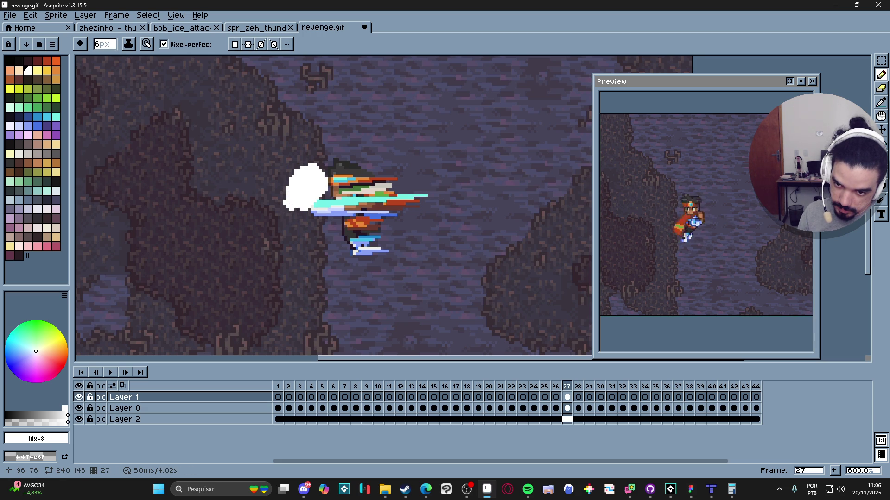
pyautogui.moveTo(292, 208)
pyautogui.mouseDown()
pyautogui.moveTo(318, 227)
pyautogui.moveTo(310, 238)
pyautogui.moveTo(328, 230)
pyautogui.moveTo(305, 211)
pyautogui.mouseUp()
pyautogui.hotkey('ctrl', 'z')
pyautogui.hotkey('ctrl', 'z')
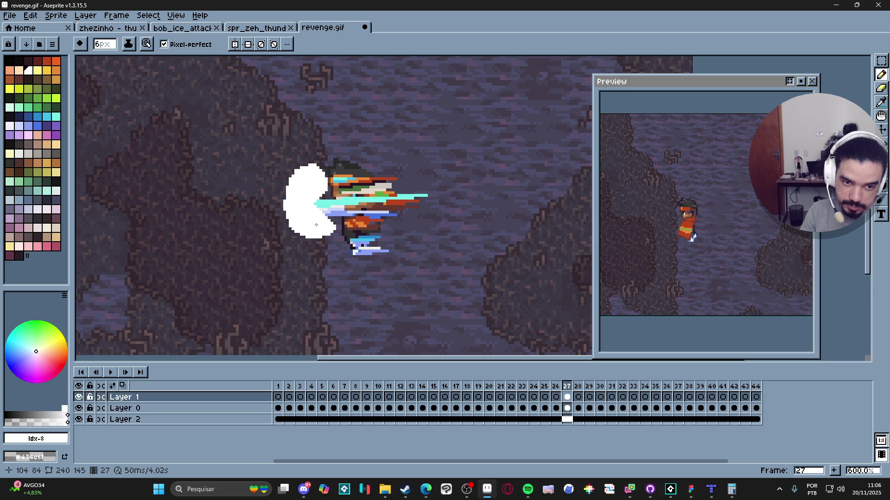
pyautogui.scroll(-5, 317, 226)
pyautogui.scroll(5, 314, 228)
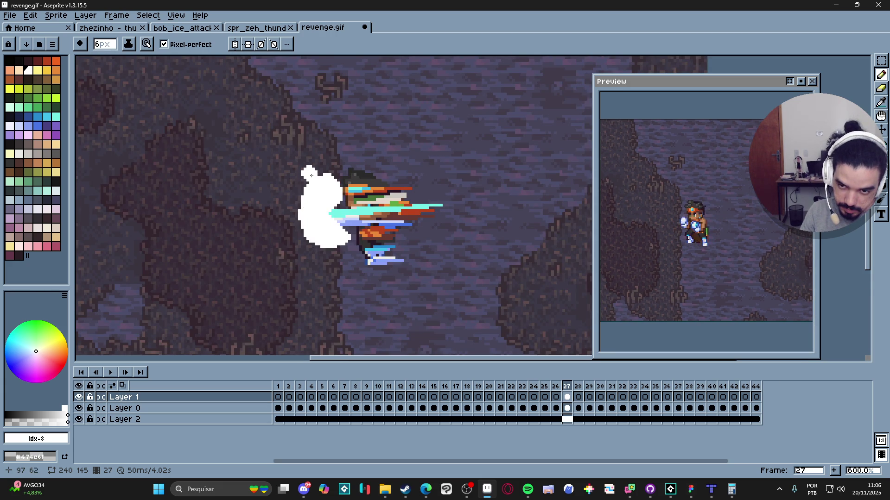
# Step: With a 2px brush, add straight white spikes out from the blob and a small spot below
pyautogui.press('-')
pyautogui.press('-')
pyautogui.press('-')
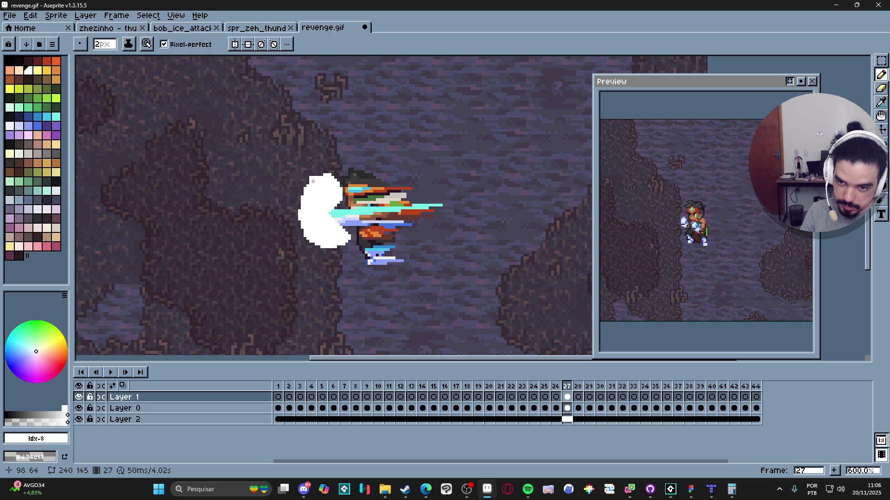
pyautogui.press('shift')
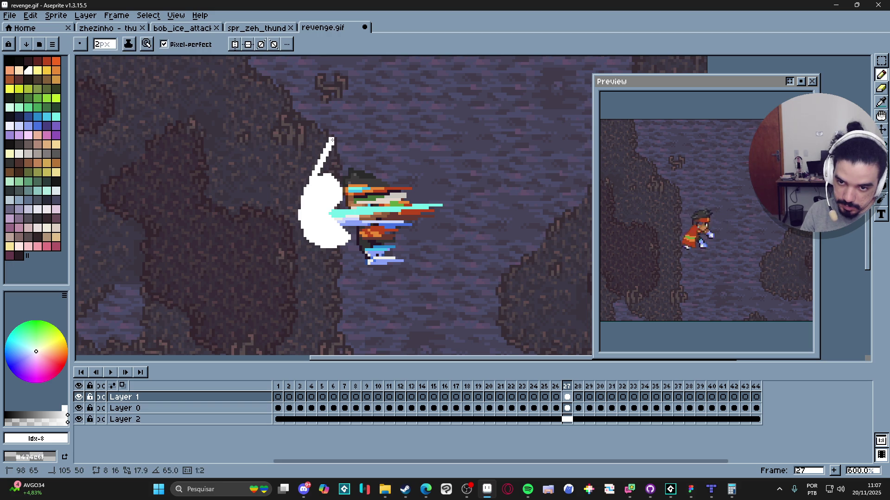
pyautogui.keyDown('shift'); pyautogui.click(332, 143); pyautogui.keyUp('shift')
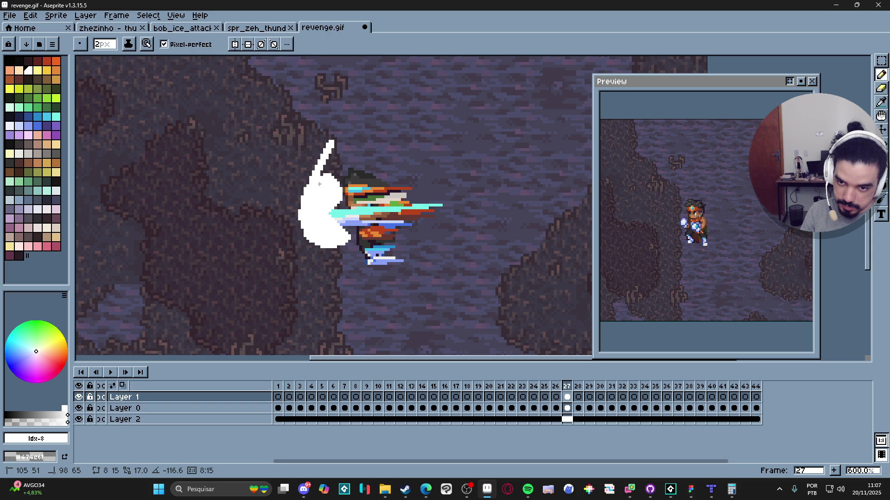
pyautogui.scroll(-2, 327, 249)
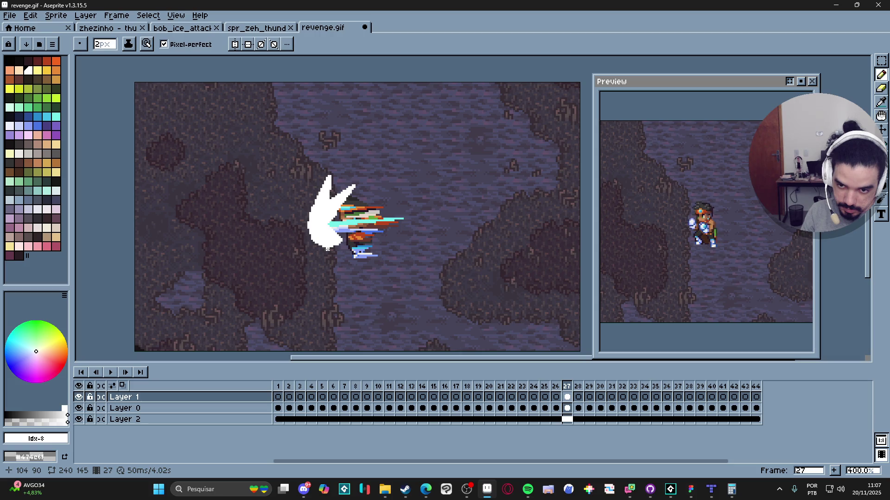
pyautogui.scroll(2, 326, 250)
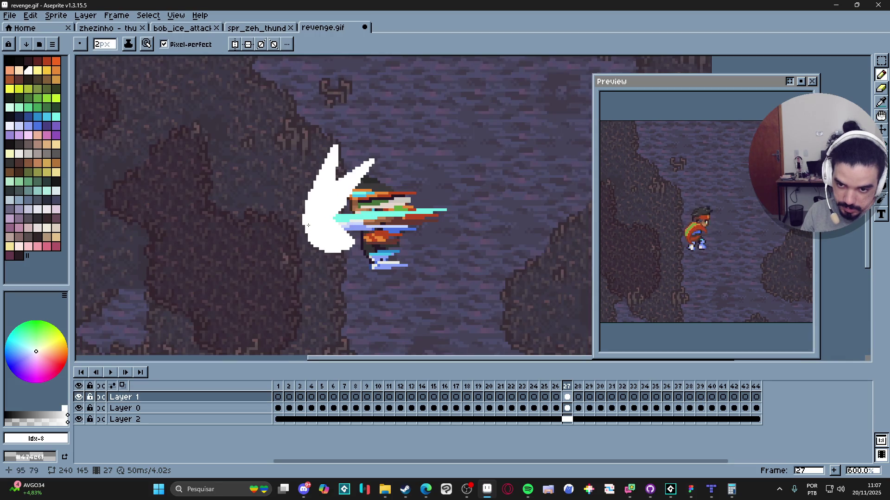
pyautogui.press('shift')
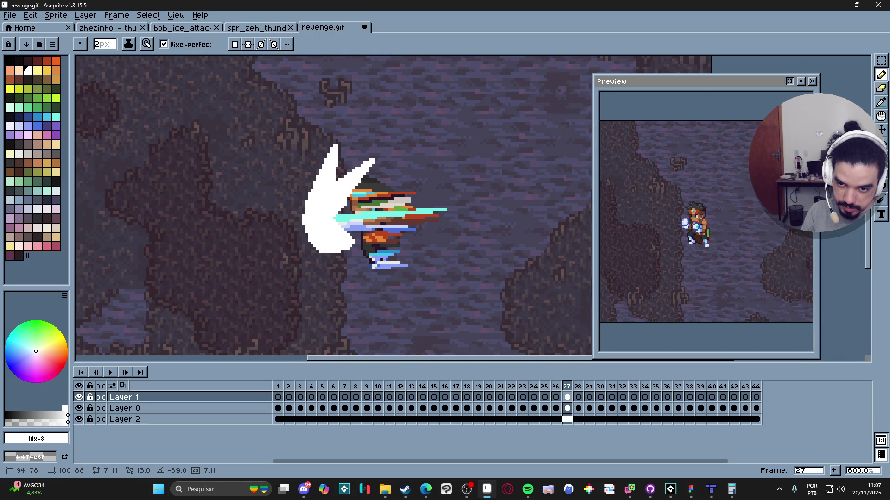
pyautogui.moveTo(356, 254); pyautogui.dragTo(365, 261)
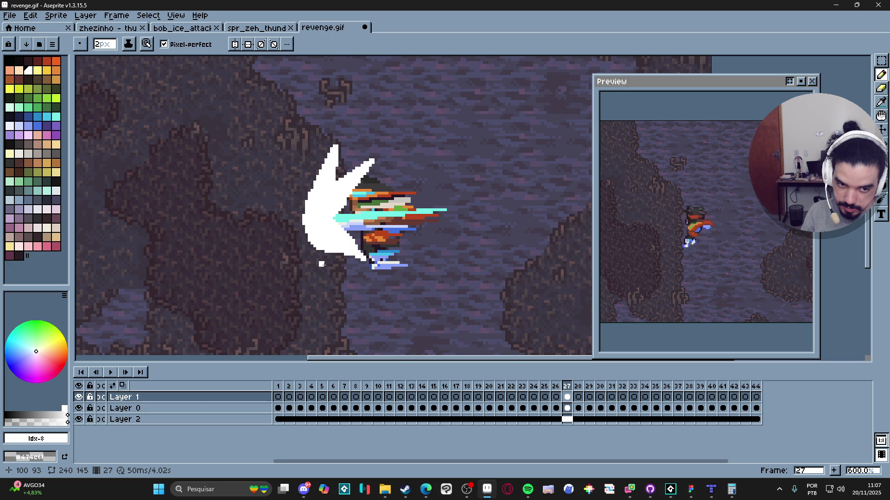
pyautogui.scroll(-4, 321, 263)
pyautogui.scroll(4, 320, 251)
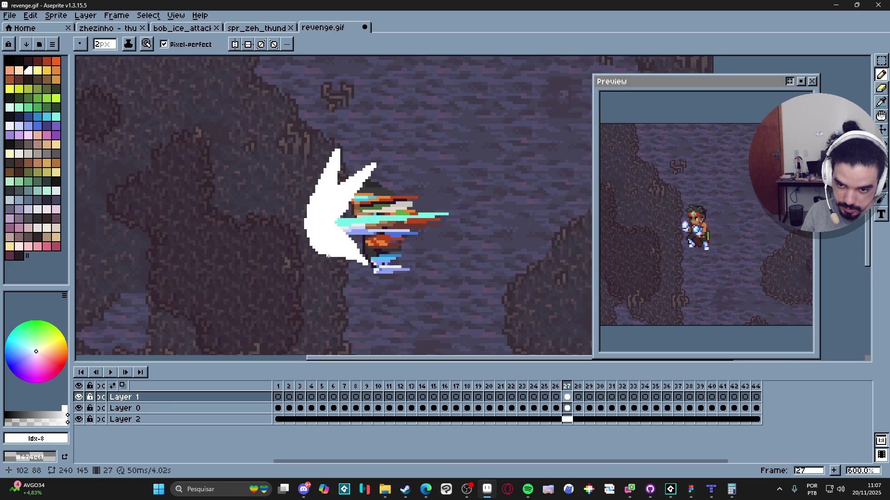
pyautogui.click(334, 267)
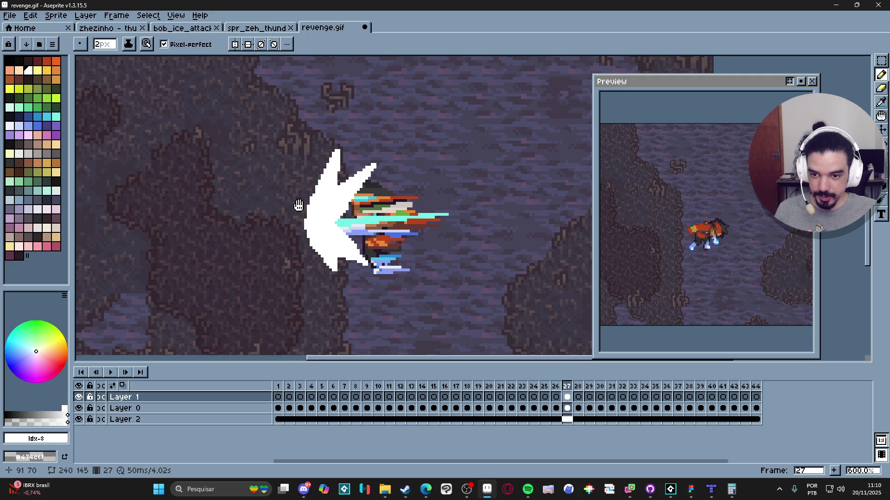
# Step: Erase the lower-left part of the white slash, leaving its two upper spikes
pyautogui.moveTo(298, 207); pyautogui.dragTo(326, 206)
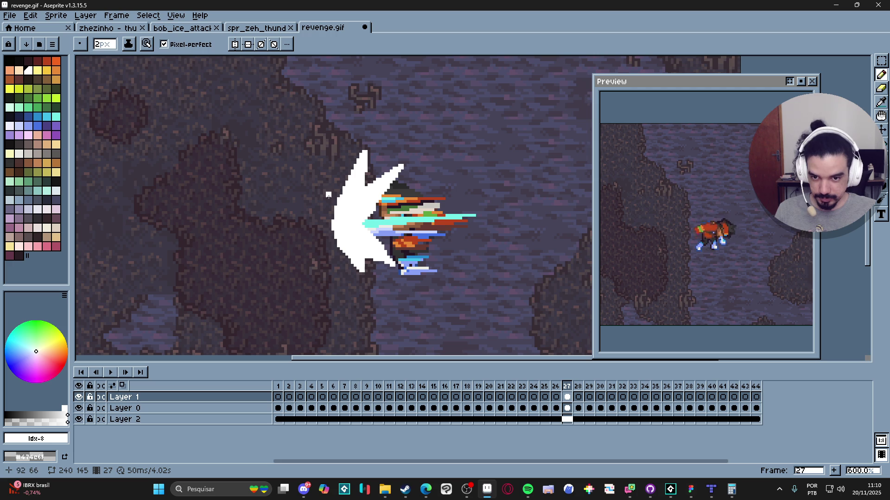
pyautogui.press('e')
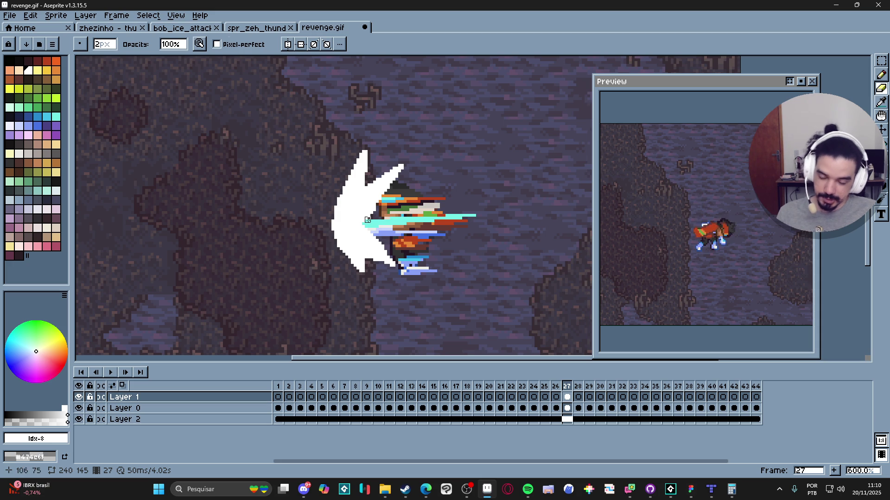
pyautogui.scroll(8, 391, 261)
pyautogui.scroll(12, 392, 261)
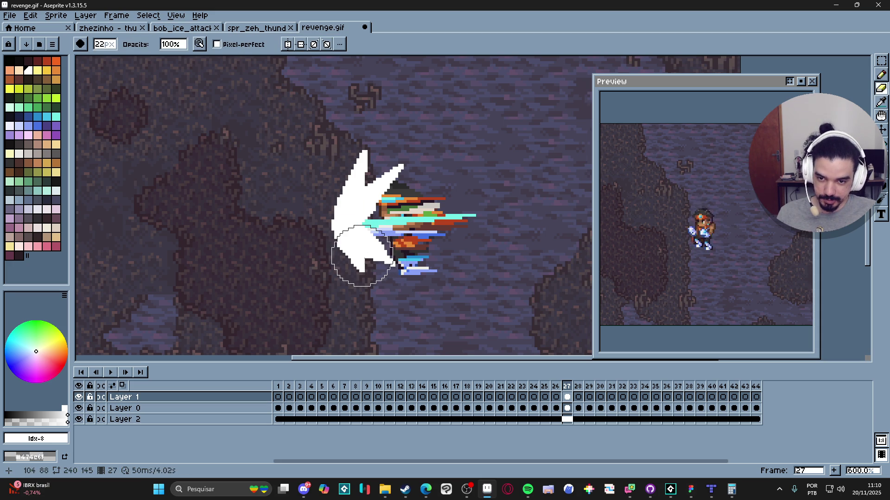
pyautogui.moveTo(358, 268)
pyautogui.mouseDown()
pyautogui.moveTo(367, 258)
pyautogui.moveTo(357, 254)
pyautogui.mouseUp()
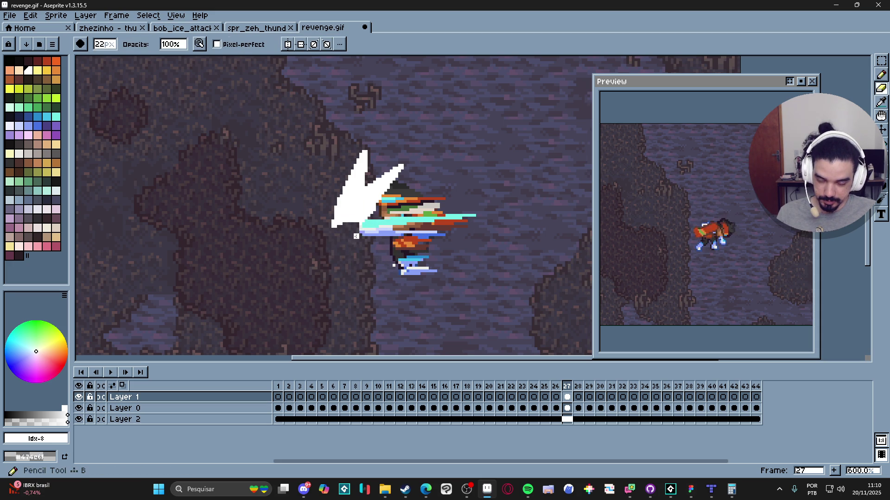
# Step: Return to the Pencil and start a straight line from the slash's tip, then cancel it
pyautogui.press('b')
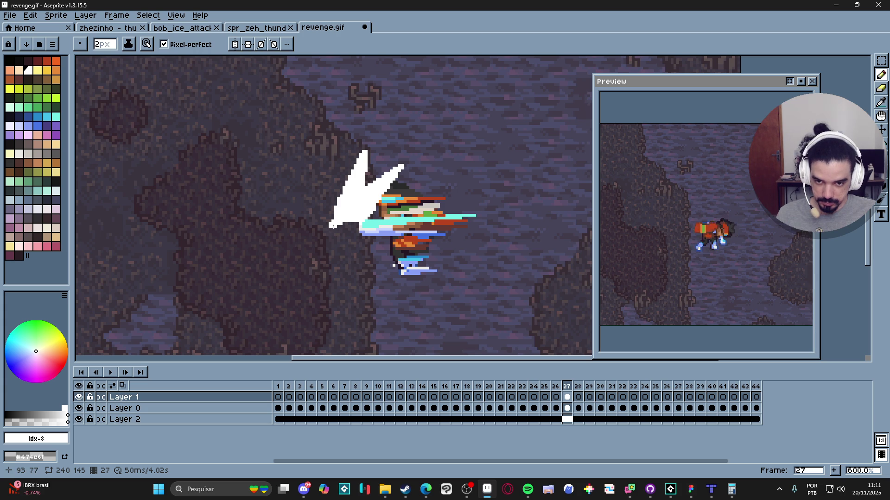
pyautogui.moveTo(333, 225)
pyautogui.mouseDown()
pyautogui.moveTo(394, 269)
pyautogui.moveTo(364, 258)
pyautogui.moveTo(371, 273)
pyautogui.mouseUp()
pyautogui.press('Escape')
# Step: Search Google for 'punch impact vfx gif' and show only image results
pyautogui.hotkey('alt', 'Tab')
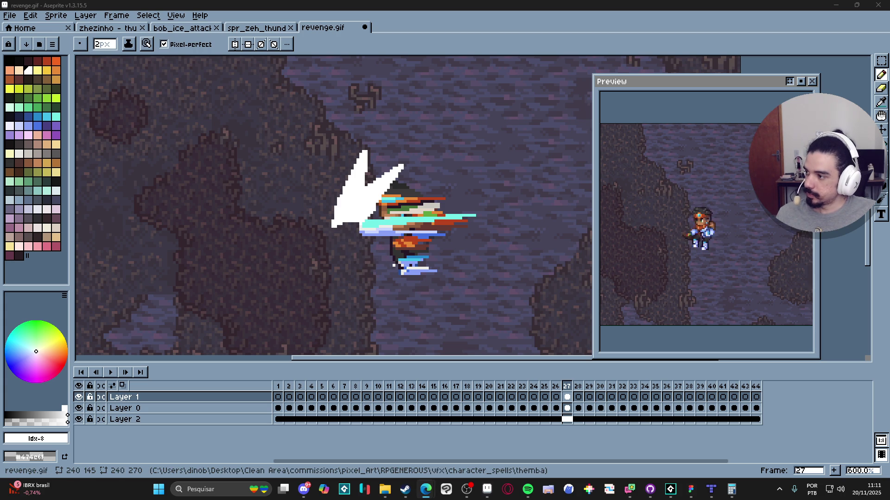
pyautogui.write('p')
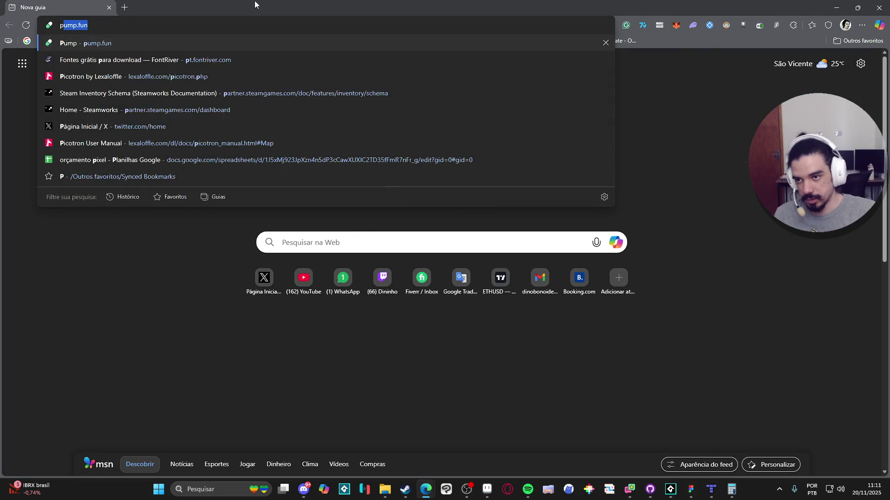
pyautogui.write('unch impact v')
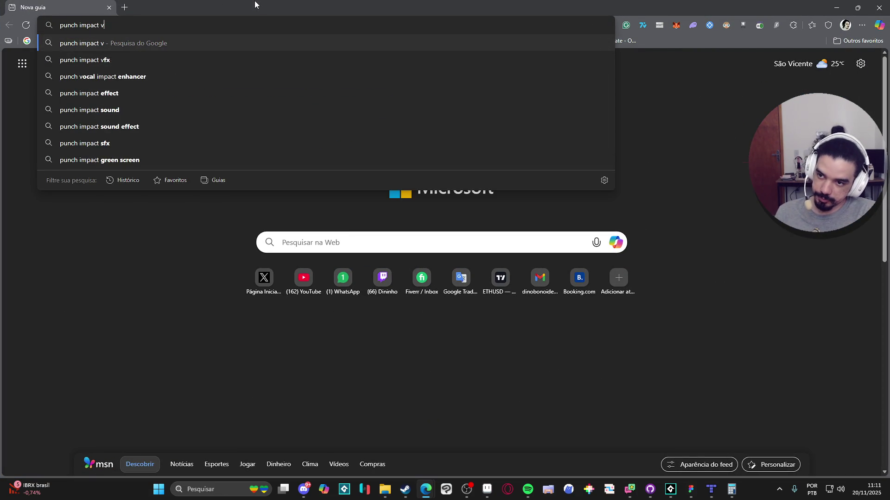
pyautogui.write('fx gif')
pyautogui.press('Return')
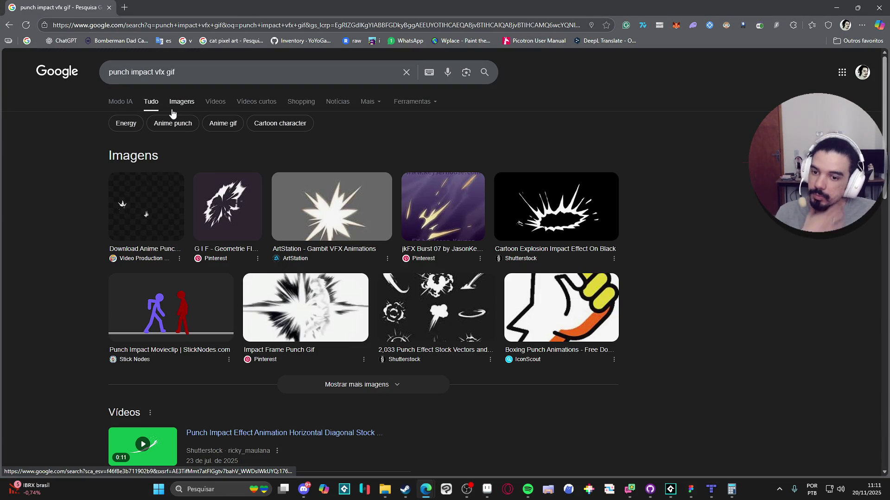
pyautogui.click(181, 103)
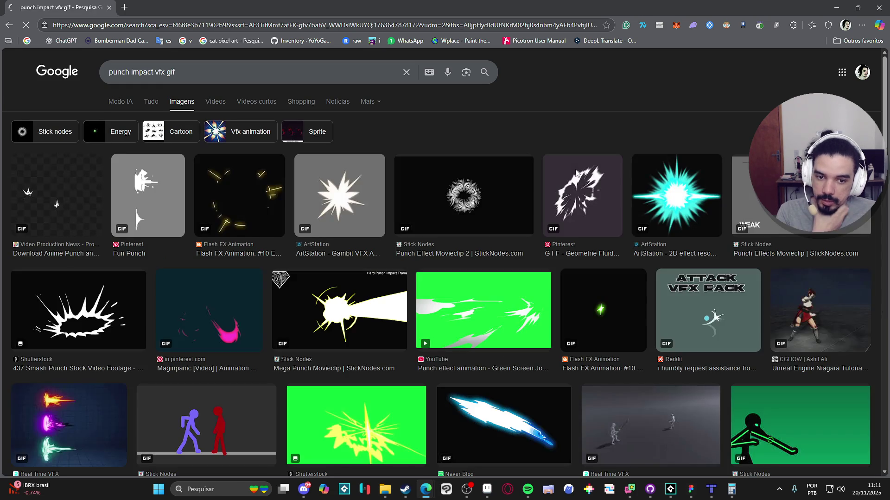
# Step: Preview the Geometrie Fluide, anime punch, Gambit VFX, Punch Effect, Smash Punch and Energy Strikes results
pyautogui.click(576, 187)
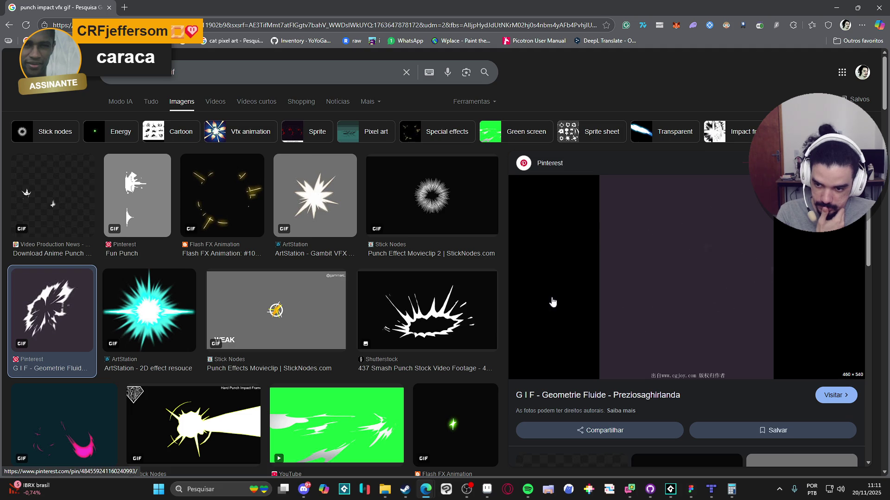
pyautogui.click(92, 221)
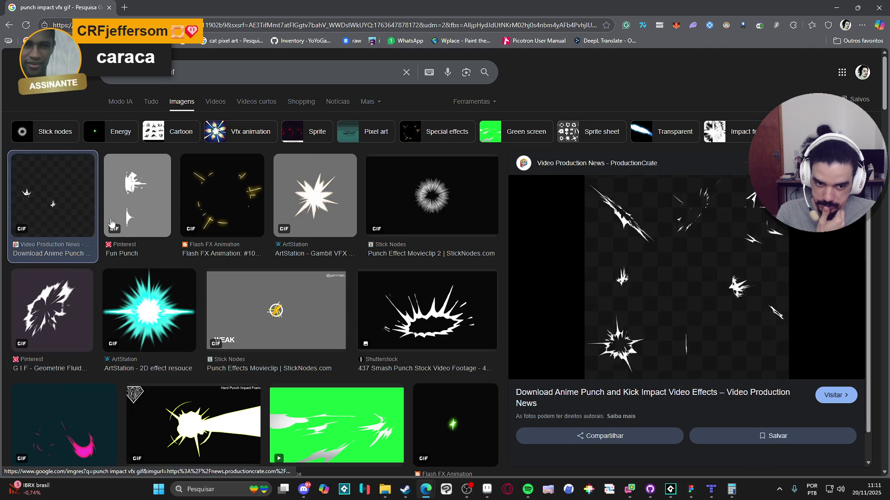
pyautogui.click(319, 210)
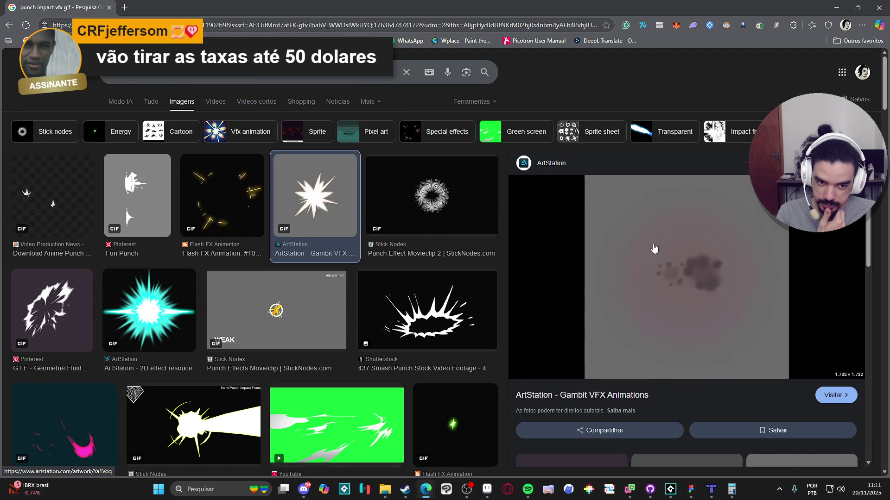
pyautogui.click(443, 232)
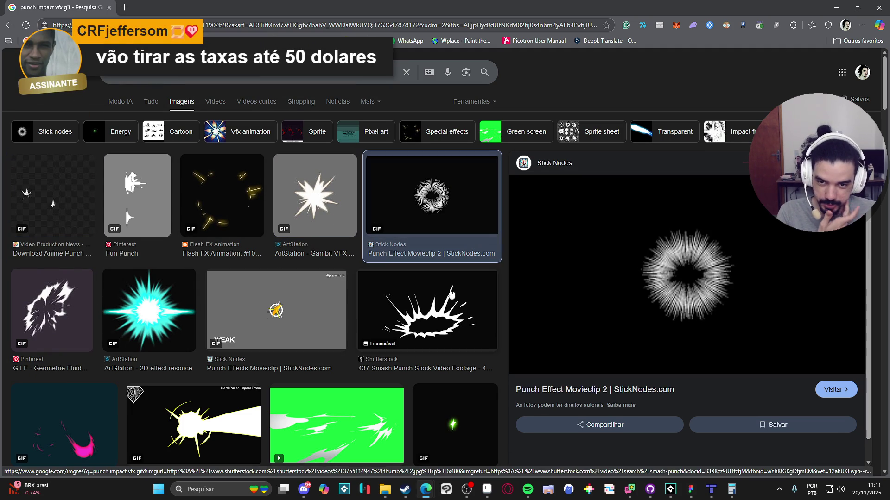
pyautogui.click(441, 309)
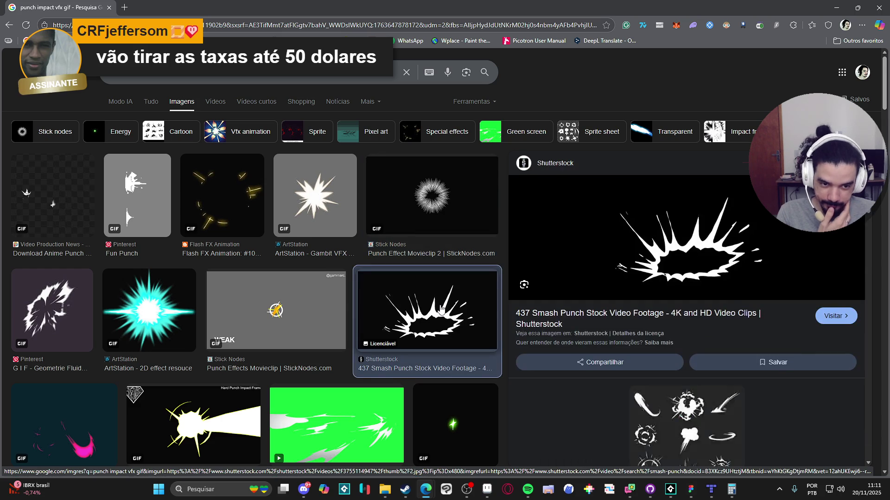
pyautogui.click(235, 195)
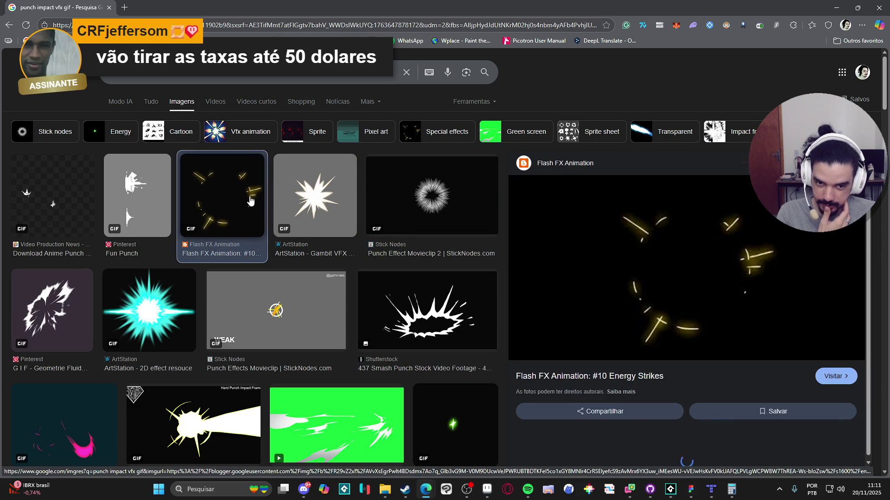
pyautogui.click(299, 200)
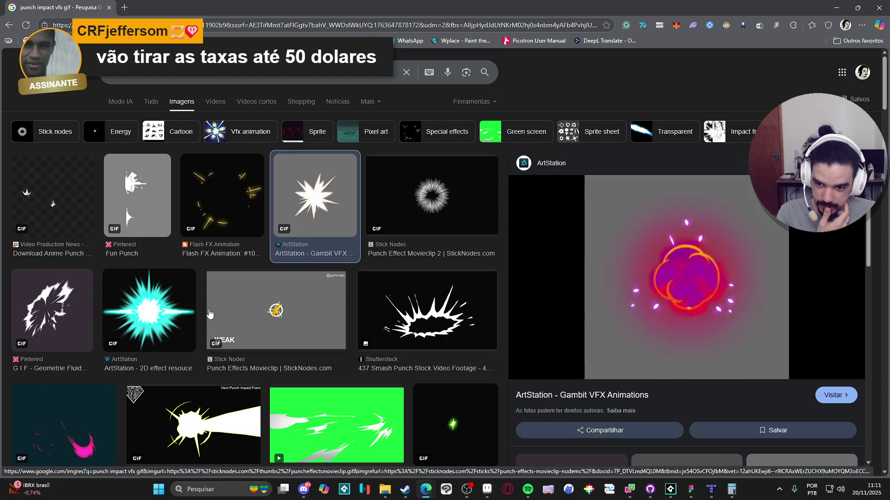
# Step: Scroll the results and preview the Geometrie Fluide burst GIF again
pyautogui.scroll(-6, 209, 313)
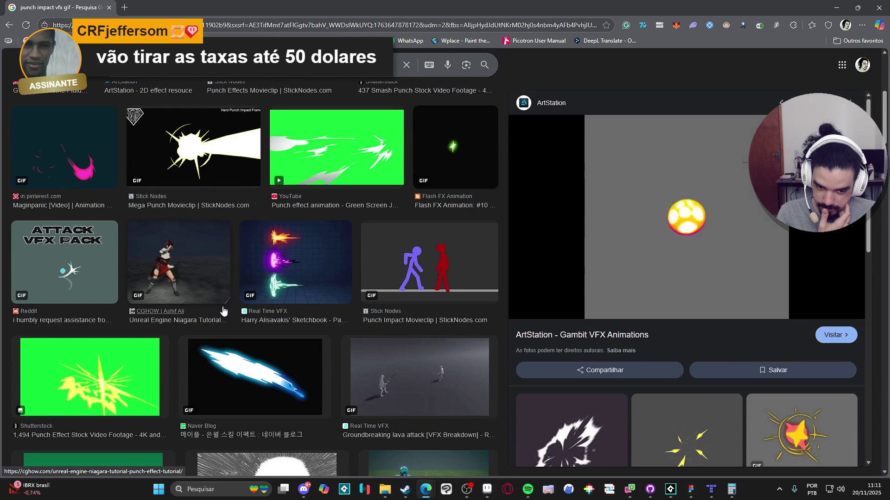
pyautogui.scroll(-2, 610, 371)
pyautogui.click(610, 371)
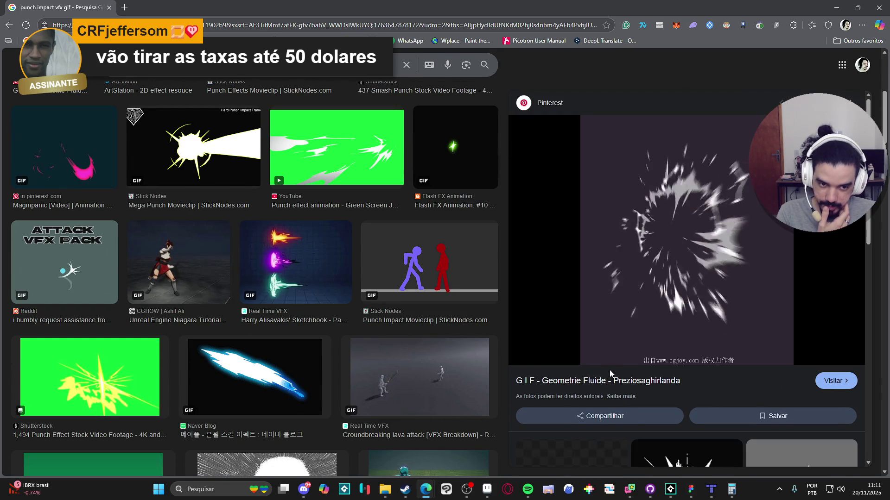
pyautogui.scroll(-6, 610, 370)
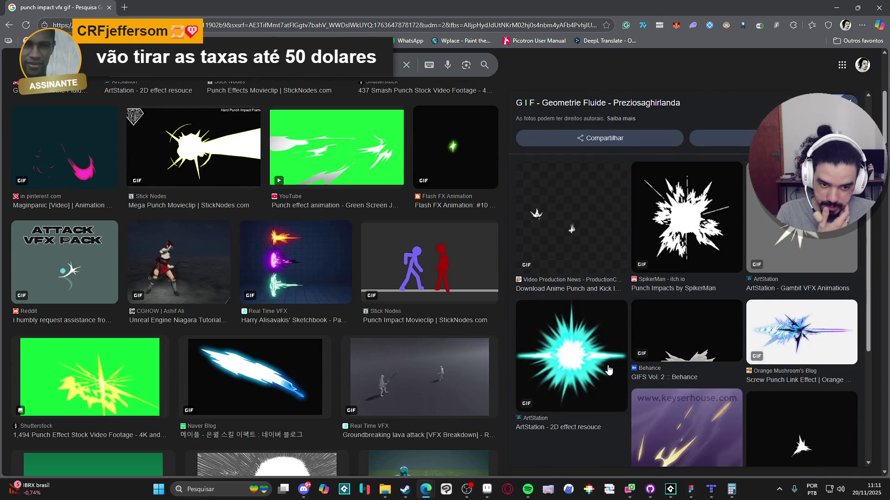
pyautogui.scroll(6, 609, 361)
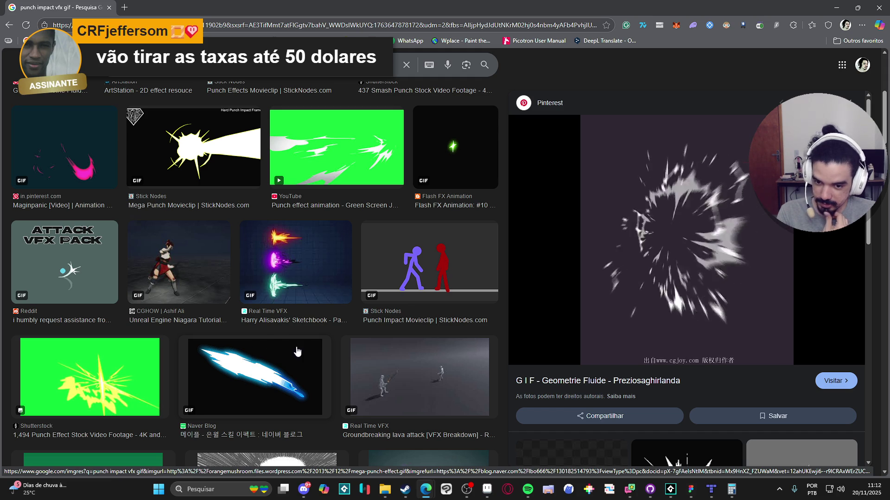
# Step: Scroll further down and preview Pinterest's 'Simple Explosion {gif}' result
pyautogui.scroll(-9, 297, 352)
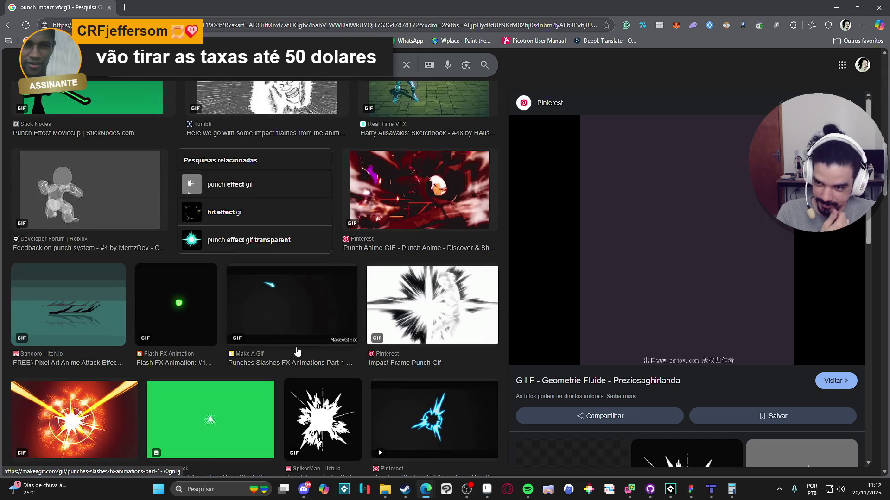
pyautogui.scroll(-7, 297, 352)
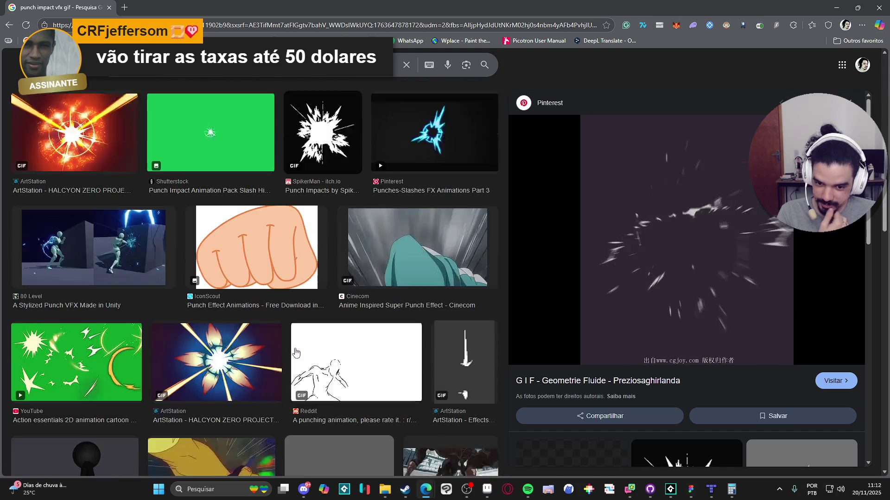
pyautogui.scroll(-4, 297, 353)
pyautogui.scroll(-4, 296, 353)
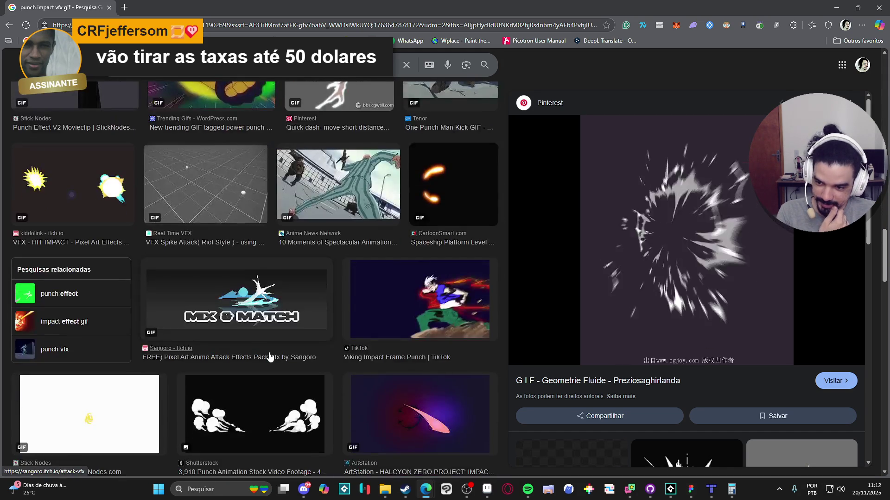
pyautogui.scroll(-4, 266, 359)
pyautogui.scroll(-4, 179, 343)
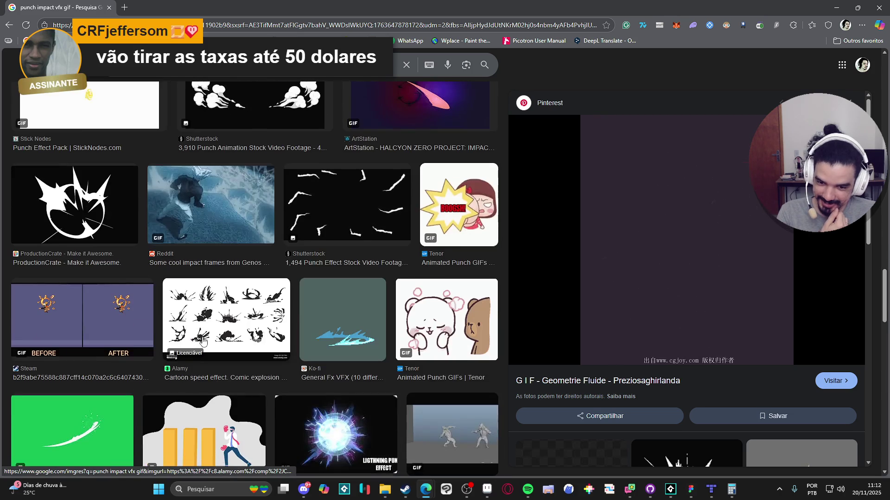
pyautogui.scroll(-2, 206, 341)
pyautogui.scroll(-7, 222, 339)
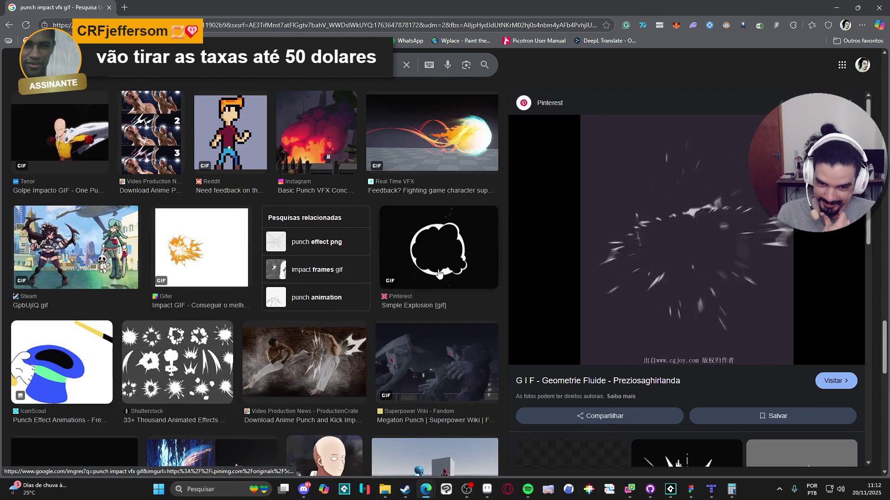
pyautogui.click(439, 273)
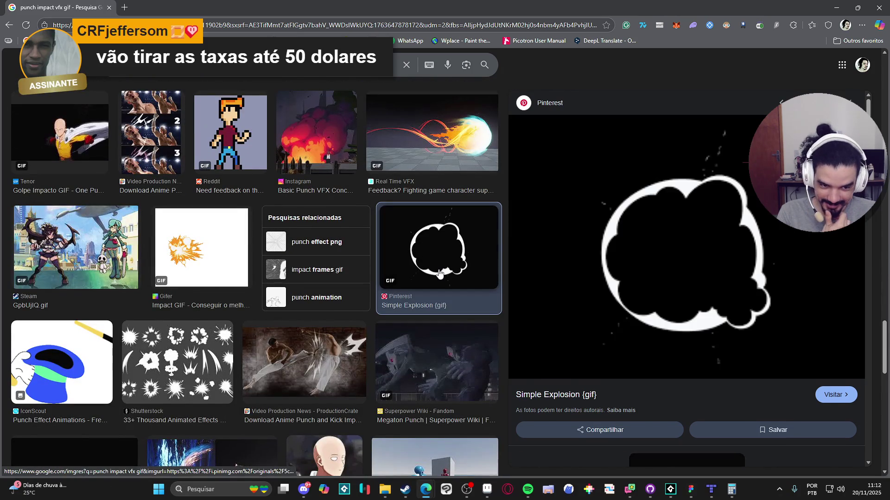
pyautogui.scroll(-6, 439, 274)
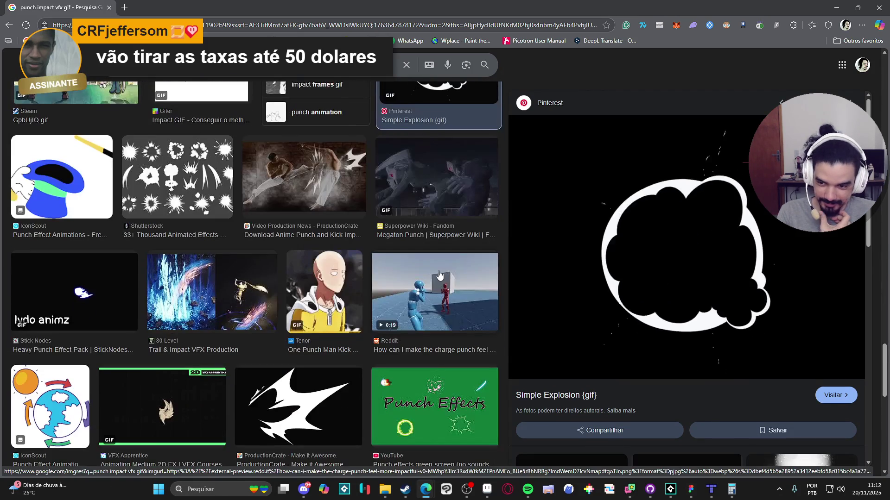
pyautogui.scroll(-8, 348, 296)
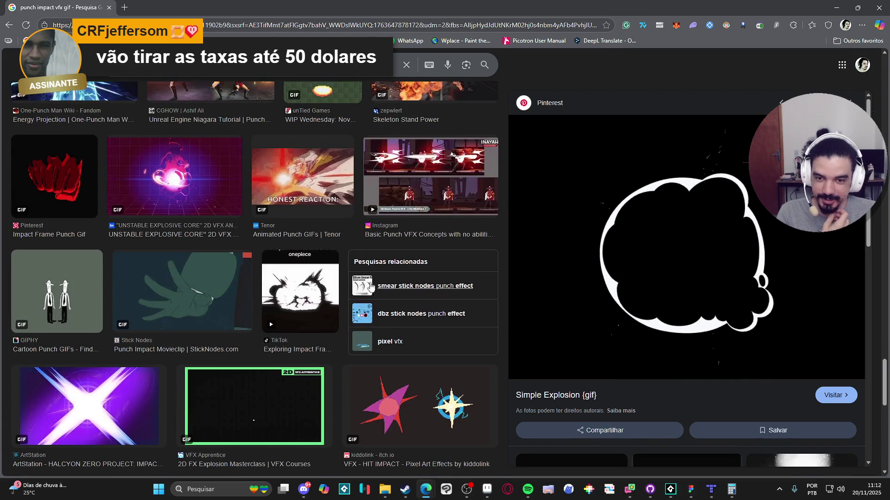
pyautogui.scroll(-10, 399, 274)
pyautogui.scroll(-10, 432, 265)
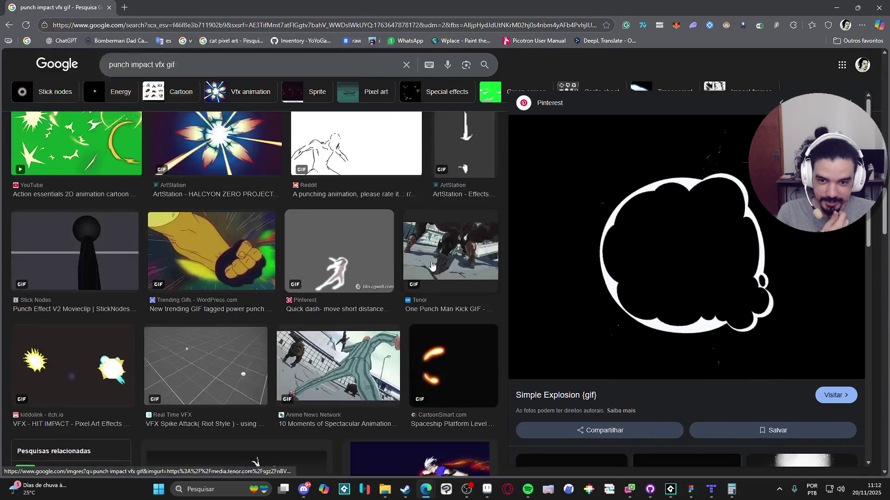
# Step: Browse the Google Images punch-impact results, previewing the blue Punches-Slashes and star FX animations
pyautogui.scroll(-1, 428, 274)
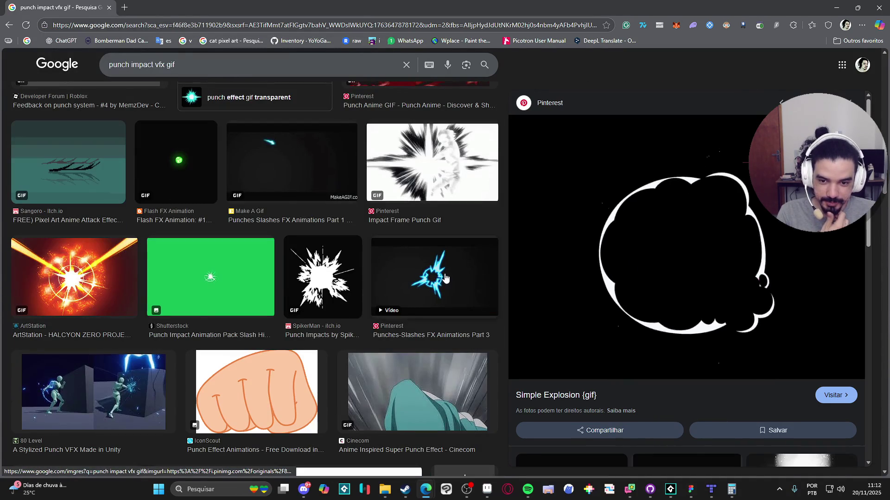
pyautogui.click(445, 279)
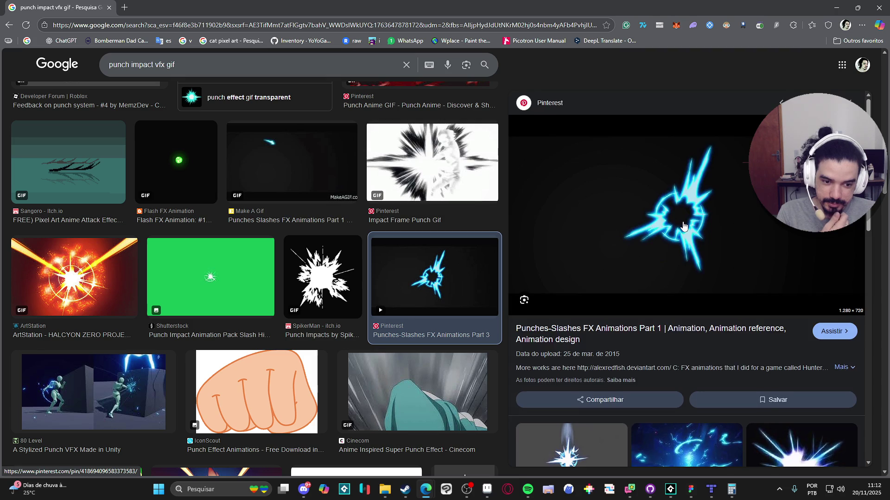
pyautogui.scroll(-4, 683, 226)
pyautogui.scroll(2, 683, 226)
pyautogui.scroll(-4, 682, 228)
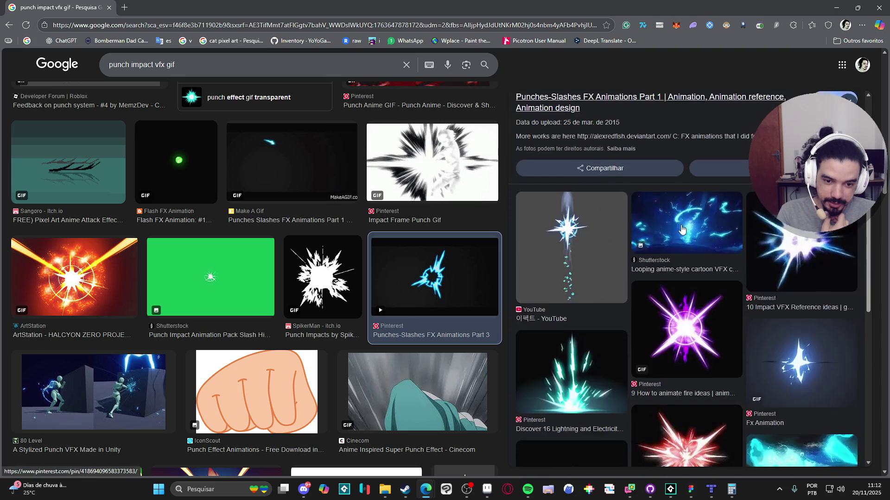
pyautogui.scroll(5, 682, 229)
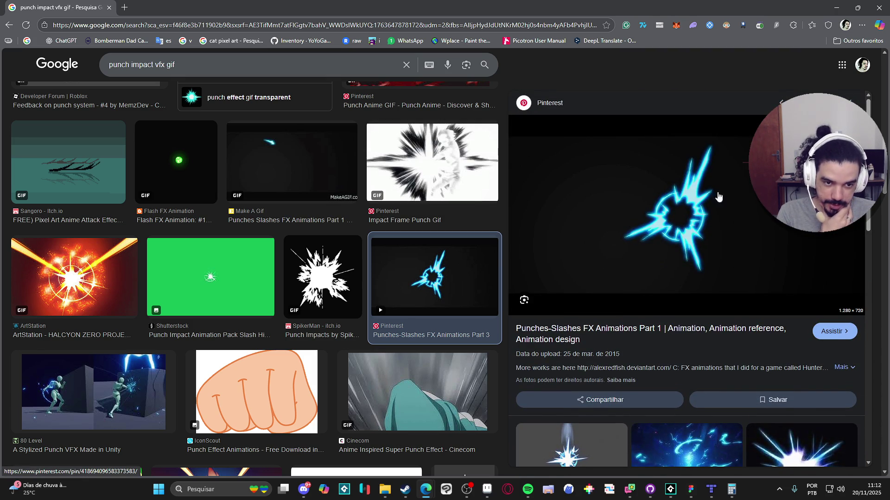
pyautogui.scroll(-3, 718, 196)
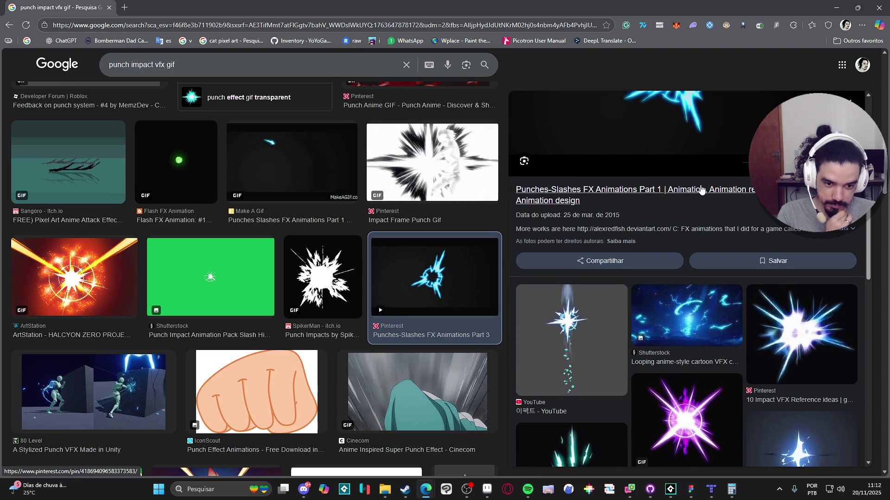
pyautogui.scroll(-1, 702, 190)
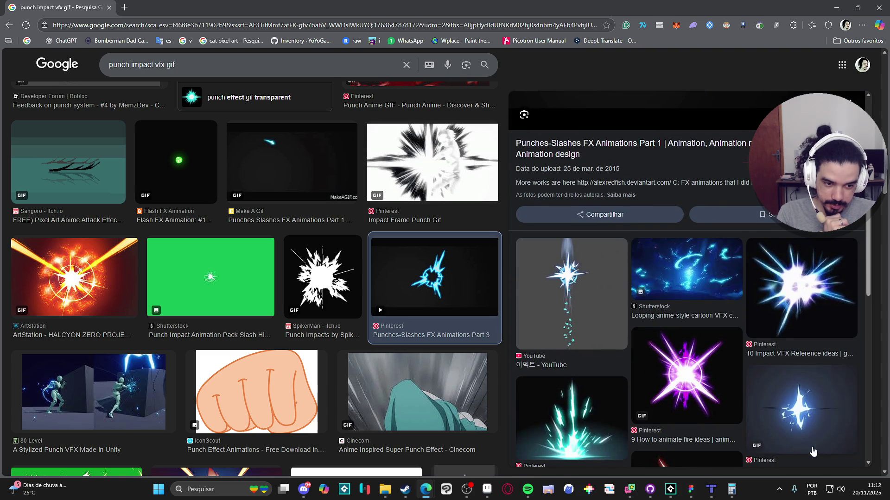
pyautogui.click(819, 415)
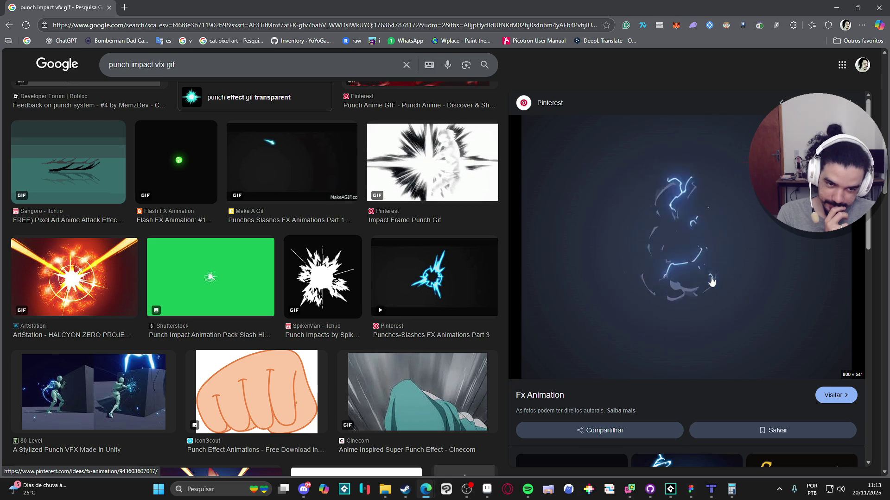
pyautogui.scroll(-3, 711, 281)
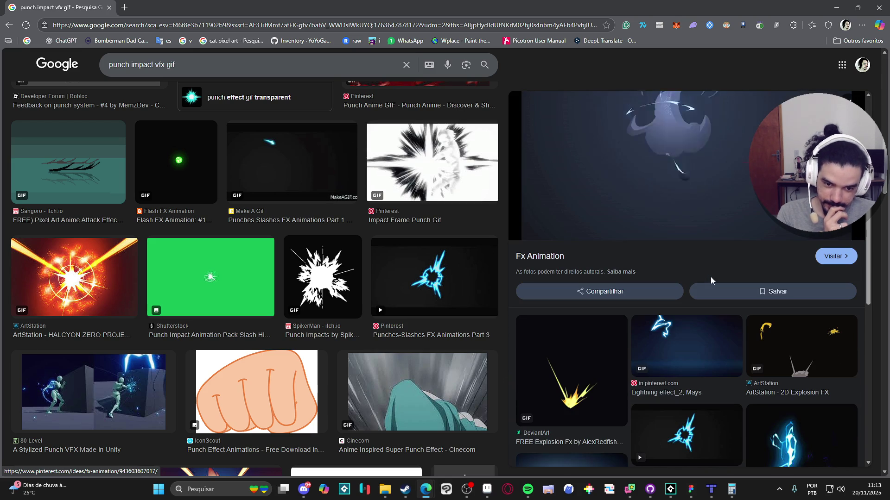
pyautogui.scroll(3, 695, 363)
pyautogui.scroll(-3, 695, 366)
# Step: Open the Punches-Slashes FX Animations Part 1 Pinterest pin in a new tab and pause its video
pyautogui.click(693, 376)
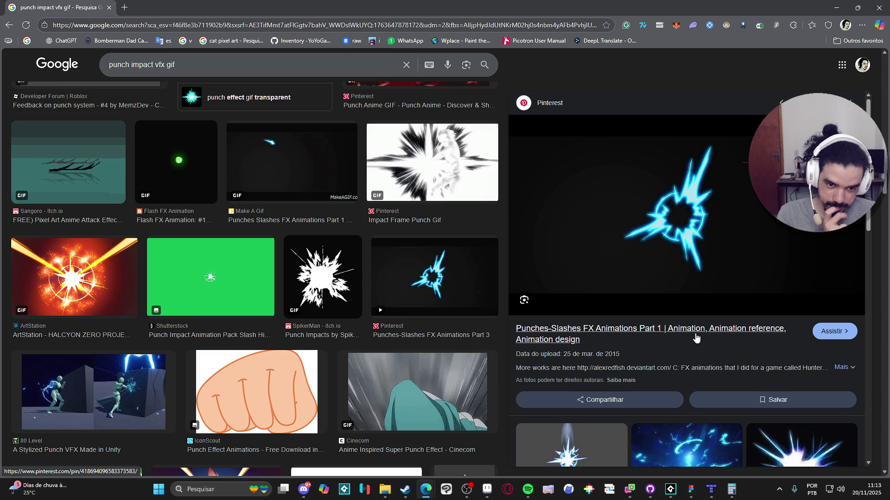
pyautogui.middleClick(696, 338)
pyautogui.click(172, 7)
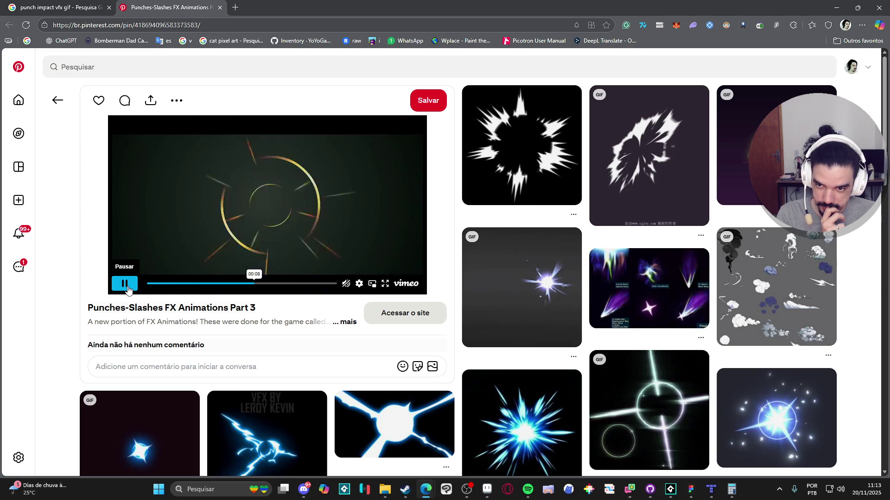
pyautogui.click(124, 283)
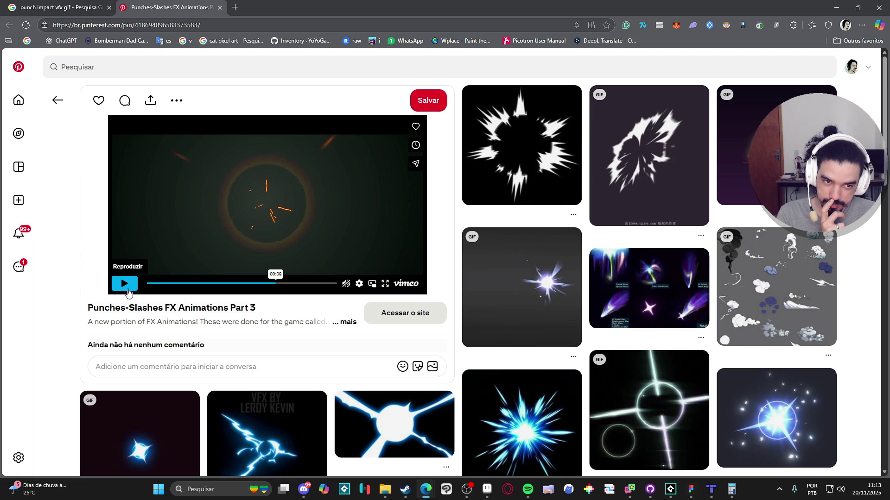
# Step: View the yellow impact pin and the white starburst Hit pin, then return to revenge.gif
pyautogui.click(751, 204)
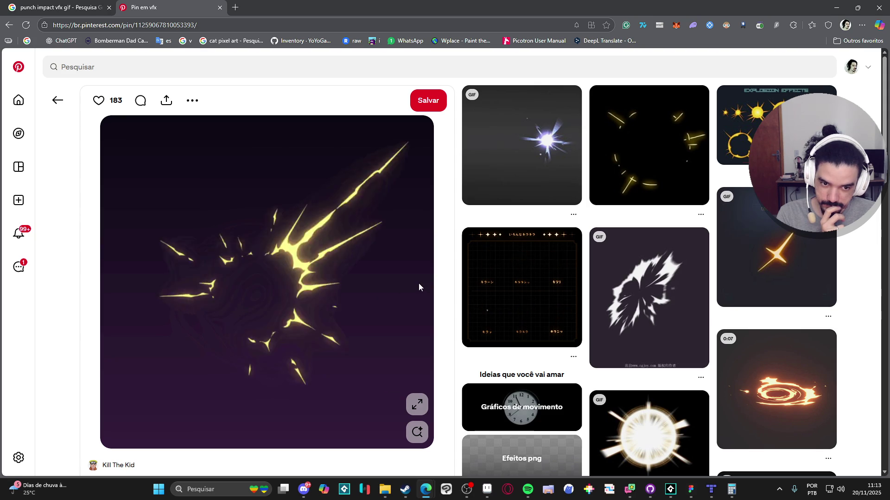
pyautogui.moveTo(678, 295)
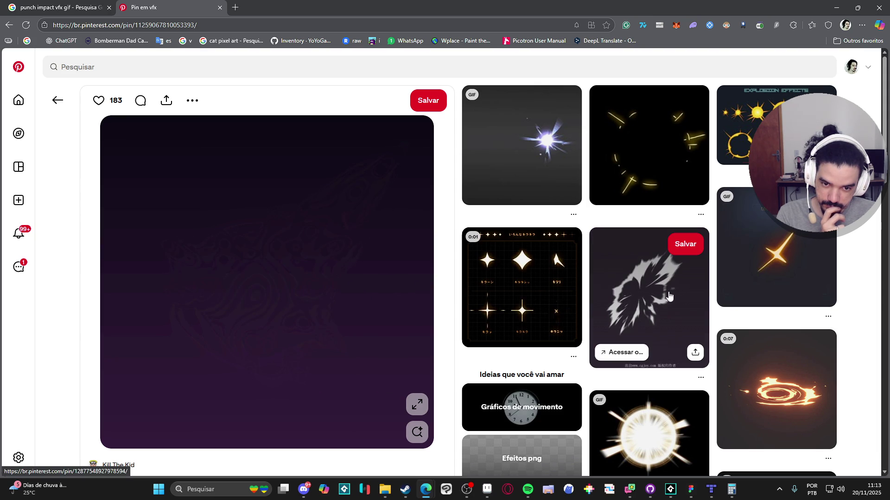
pyautogui.moveTo(565, 284)
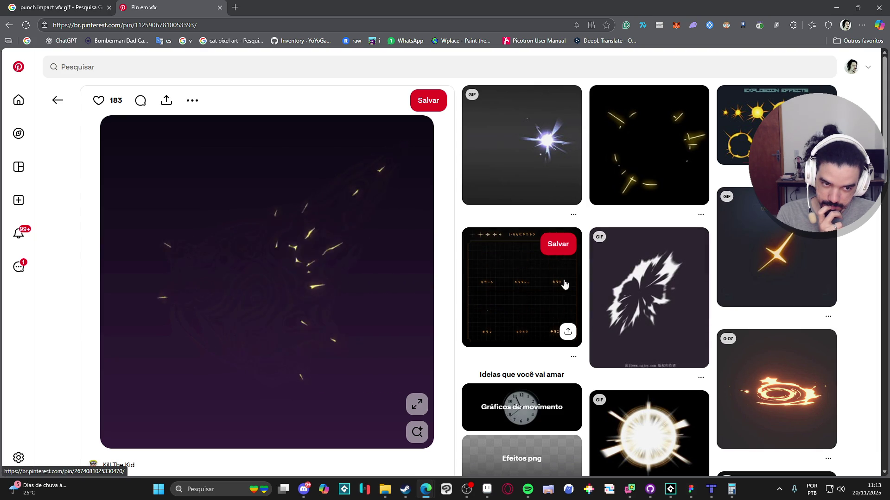
pyautogui.scroll(-5, 748, 269)
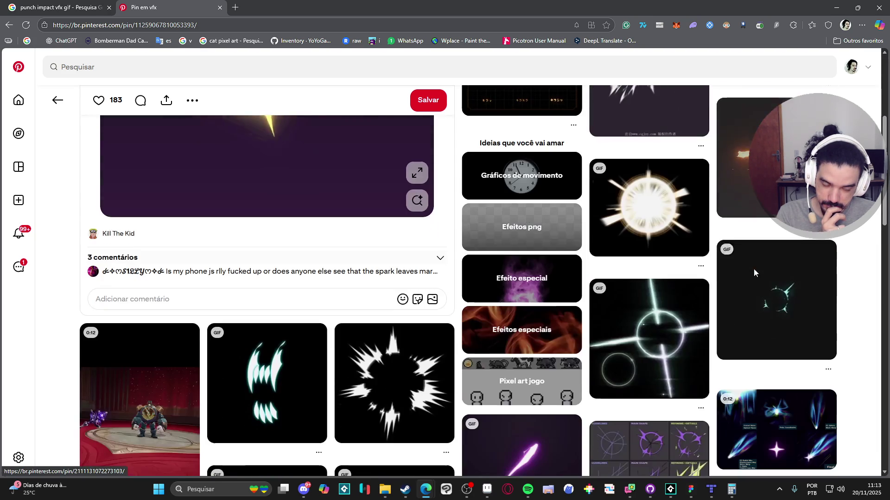
pyautogui.scroll(-1, 753, 273)
pyautogui.click(403, 347)
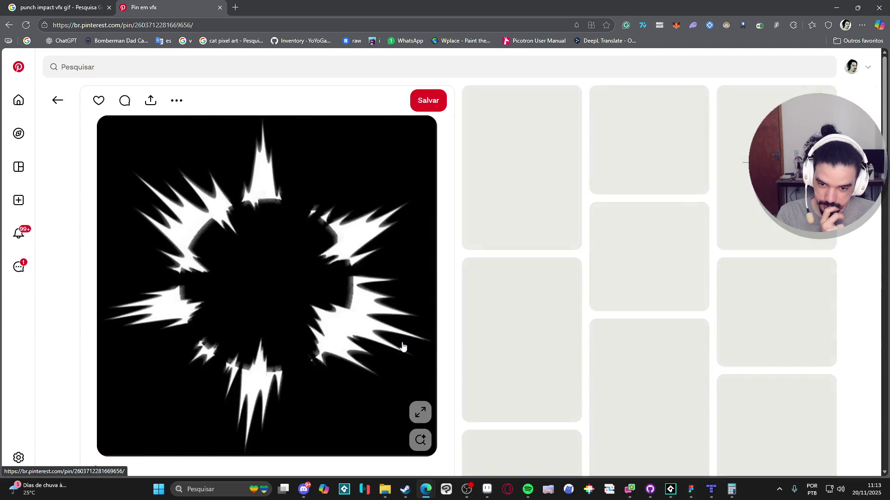
pyautogui.scroll(-1, 446, 274)
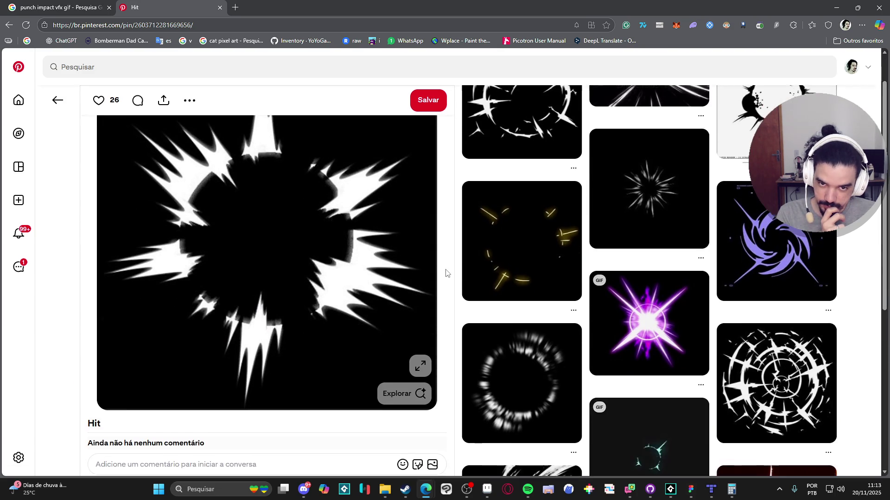
pyautogui.scroll(1, 446, 273)
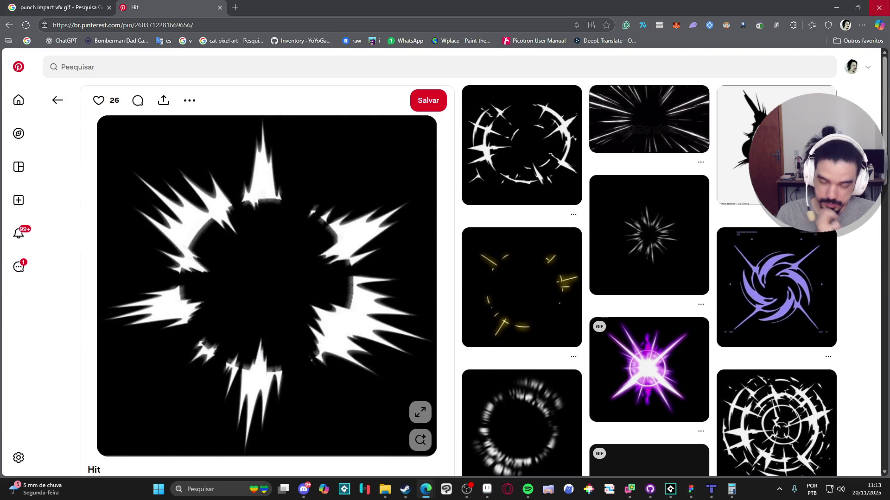
pyautogui.click(879, 7)
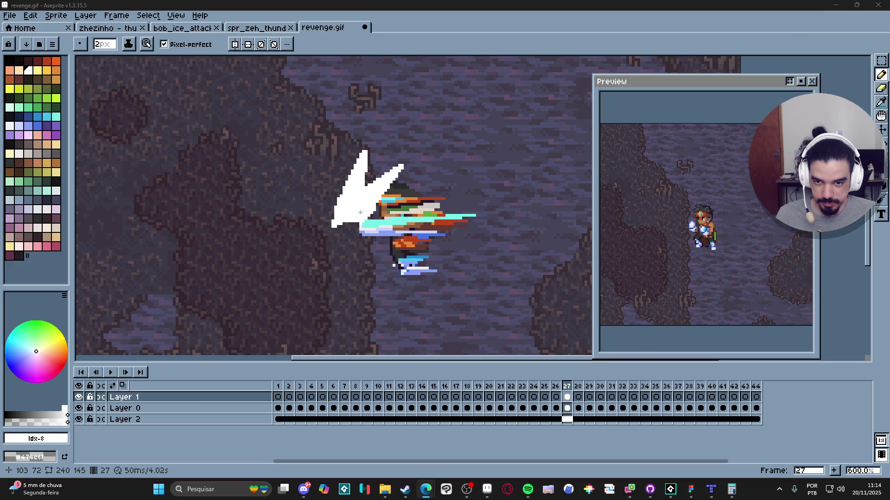
# Step: Erase the white spike shape on frame 27, shrinking the brush to 1 px
pyautogui.moveTo(345, 188)
pyautogui.mouseDown()
pyautogui.moveTo(336, 204)
pyautogui.moveTo(361, 185)
pyautogui.moveTo(342, 198)
pyautogui.mouseUp()
pyautogui.press('e')
pyautogui.press('b')
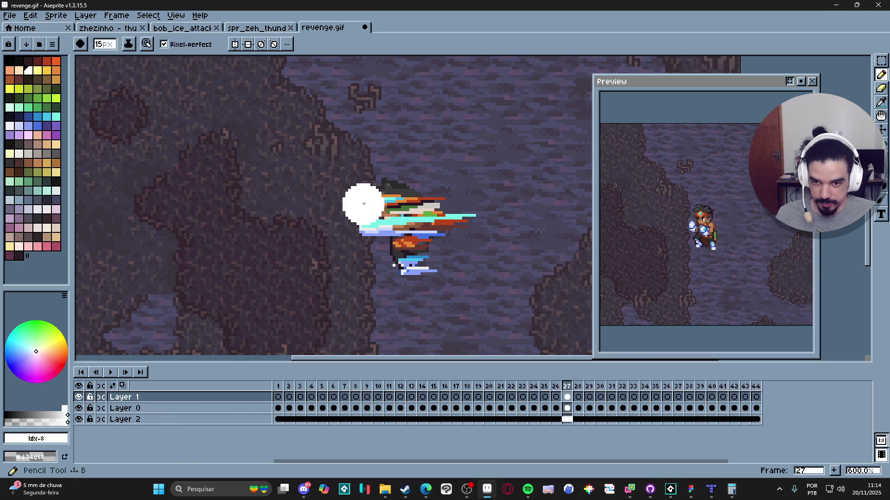
pyautogui.press('l')
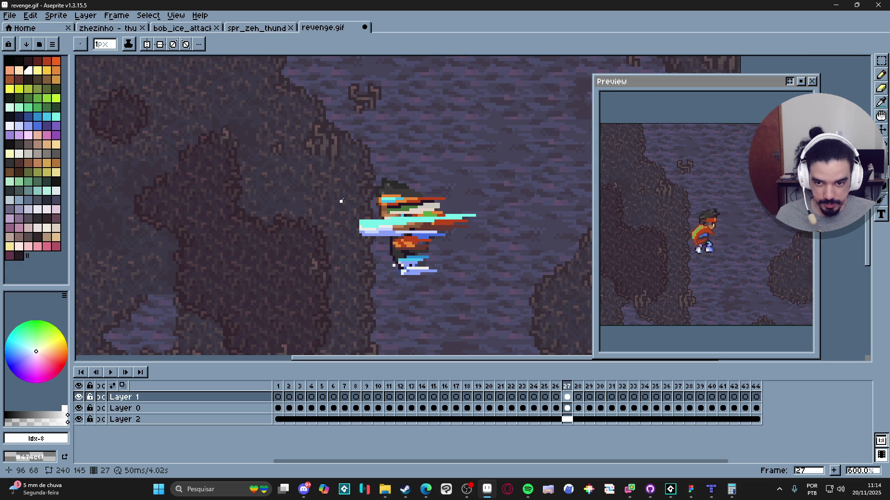
pyautogui.scroll(1, 343, 199)
pyautogui.scroll(-1, 343, 198)
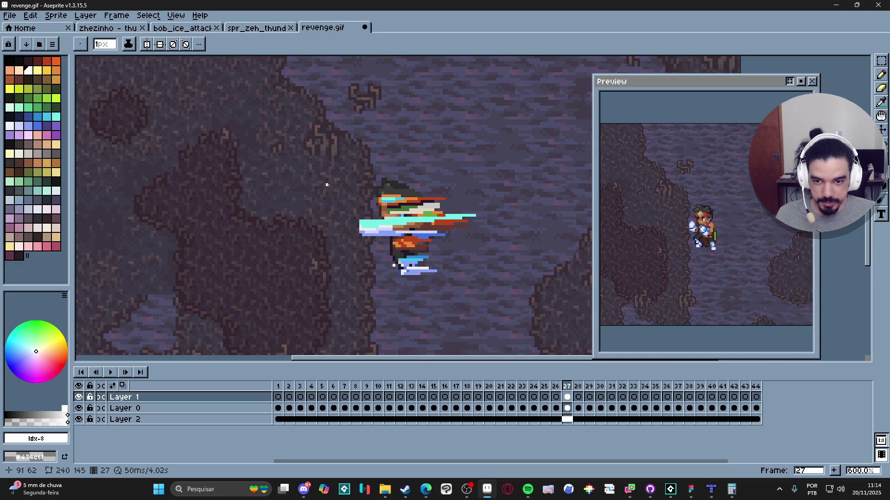
# Step: Draw a white ellipse left of the fist and test selecting the ring by colour
pyautogui.moveTo(324, 186); pyautogui.dragTo(366, 267)
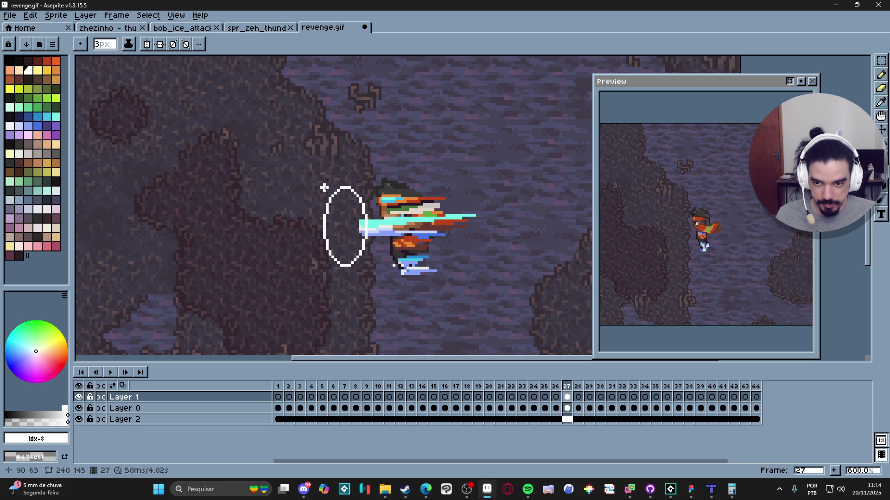
pyautogui.moveTo(324, 187)
pyautogui.mouseDown()
pyautogui.moveTo(362, 225)
pyautogui.moveTo(364, 263)
pyautogui.mouseUp()
pyautogui.press('w')
pyautogui.click(334, 258)
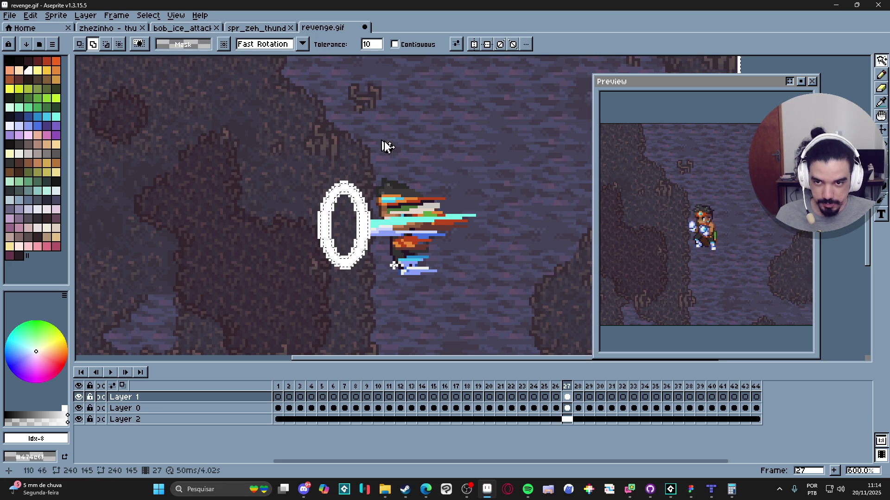
pyautogui.click(394, 44)
pyautogui.click(363, 217)
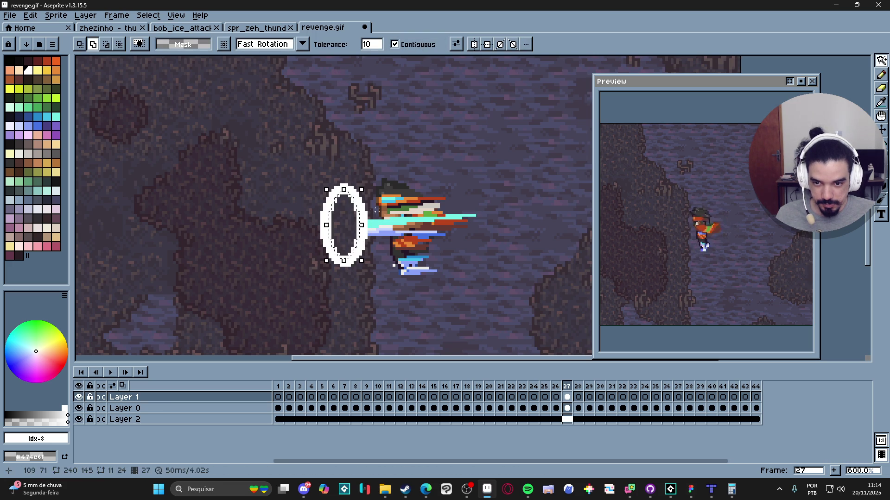
pyautogui.click(374, 224)
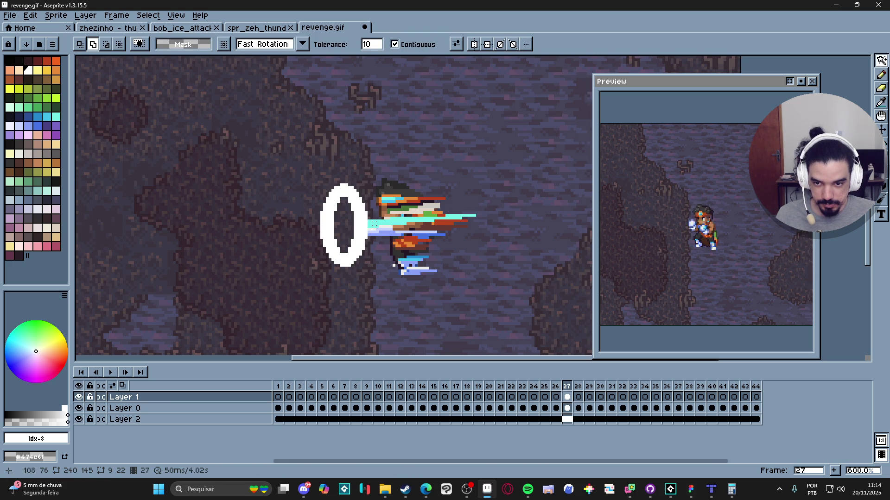
# Step: Try a thin vertical line above the ring, then undo back to the plain ellipse outline
pyautogui.press('b')
pyautogui.hotkey('ctrl', 'd')
pyautogui.scroll(1, 345, 185)
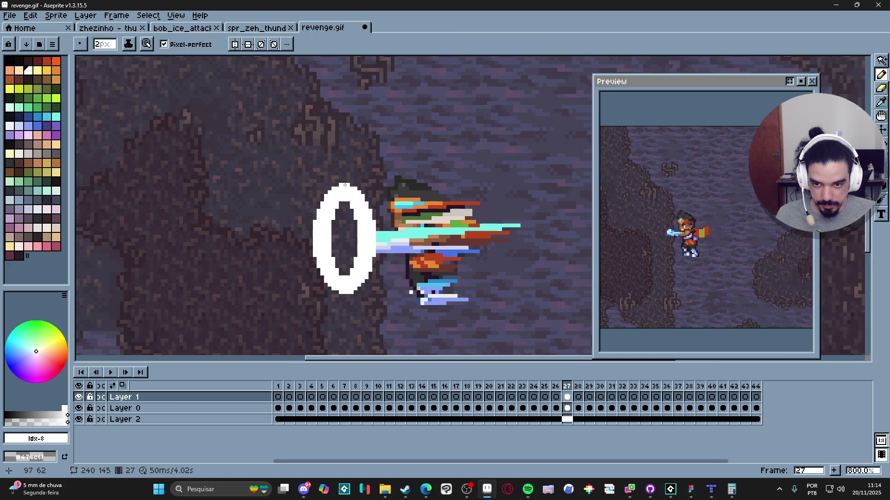
pyautogui.press('-')
pyautogui.moveTo(343, 181); pyautogui.dragTo(344, 139)
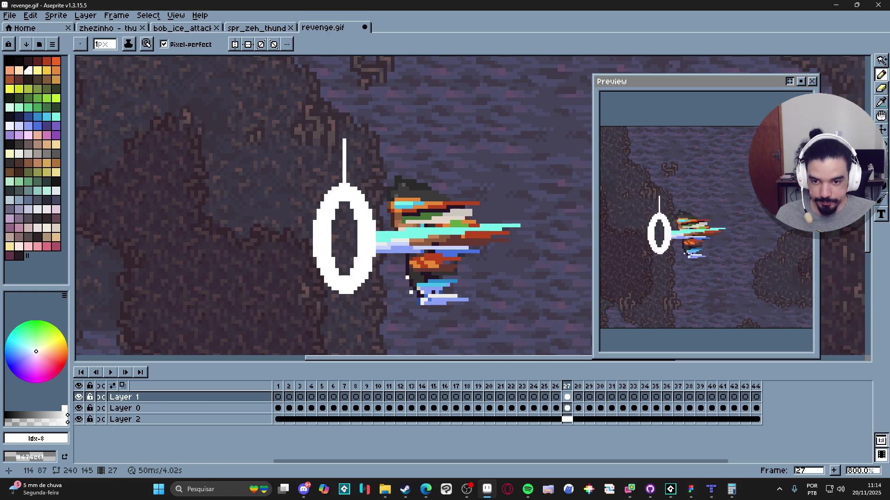
pyautogui.hotkey('ctrl', 'z')
pyautogui.hotkey('ctrl', 'z')
pyautogui.hotkey('ctrl', 'z')
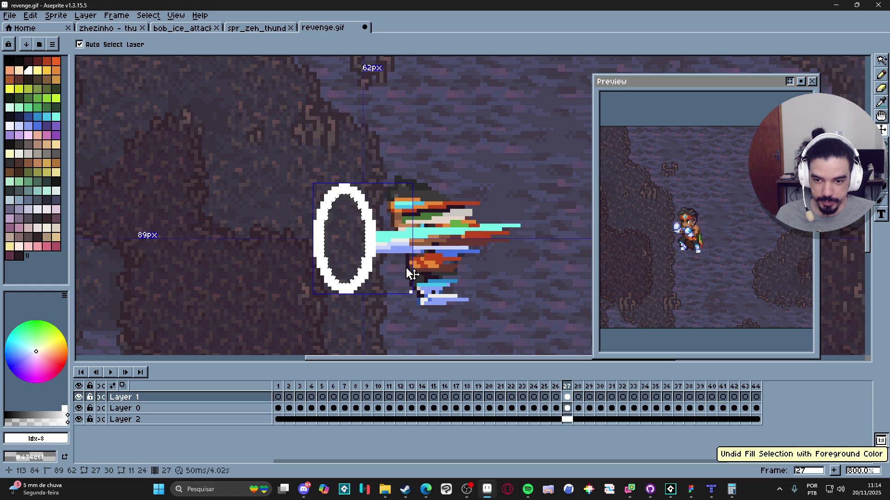
pyautogui.hotkey('ctrl', 'z')
pyautogui.hotkey('ctrl', 'z')
pyautogui.hotkey('ctrl', 'z')
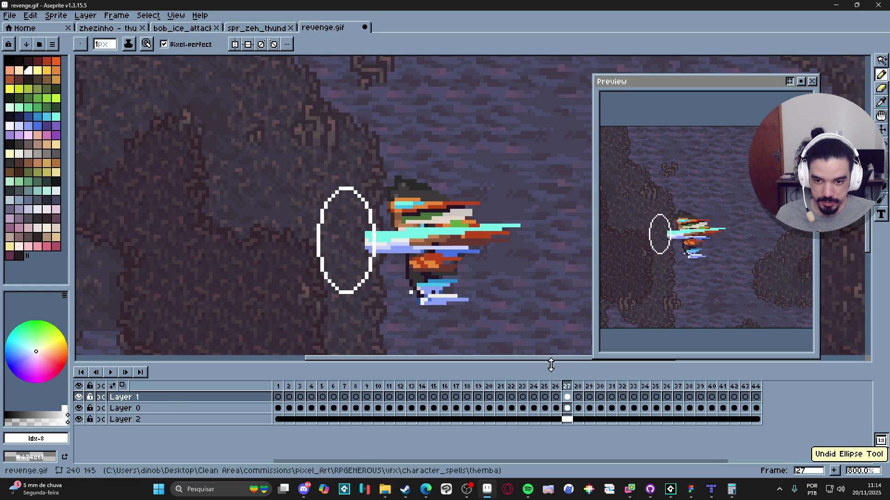
# Step: Recolour the white ellipse outline red with a Paint Bucket fill on all matching pixels
pyautogui.click(567, 397)
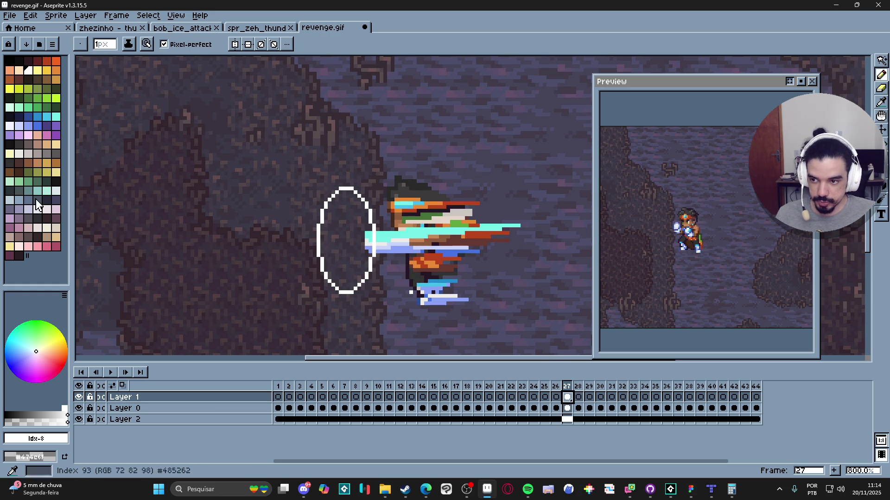
pyautogui.click(47, 60)
pyautogui.press('g')
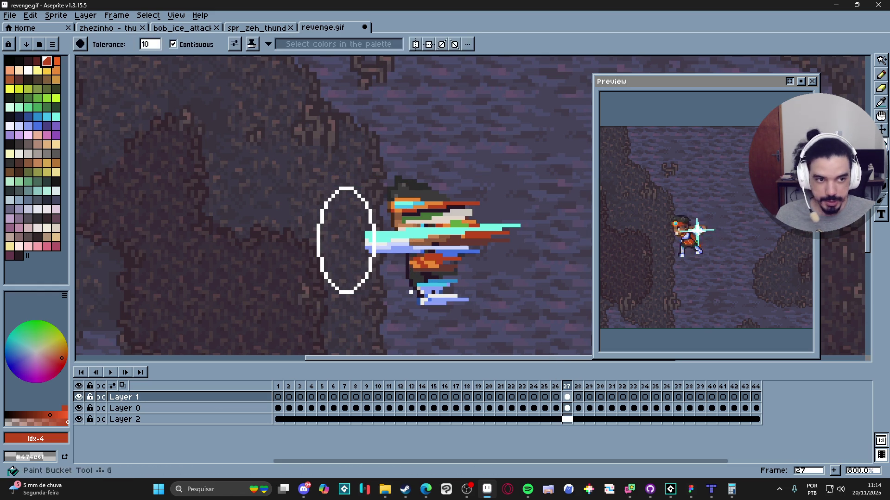
pyautogui.click(172, 44)
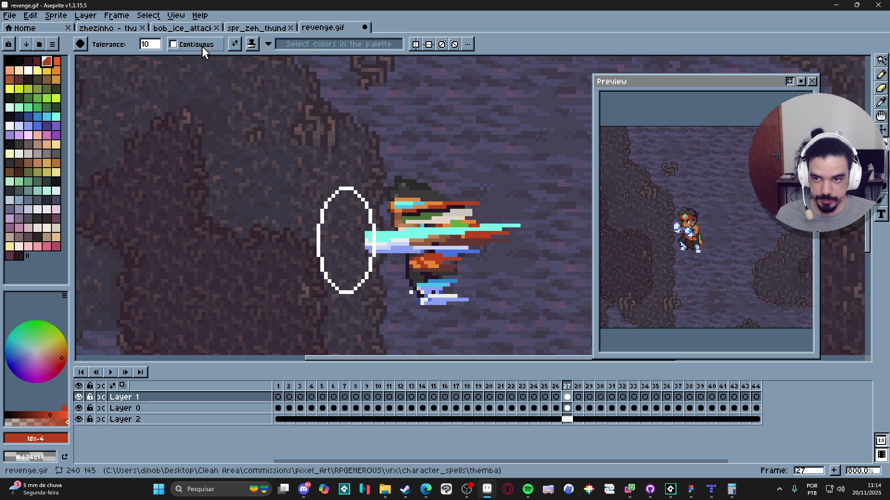
pyautogui.click(347, 188)
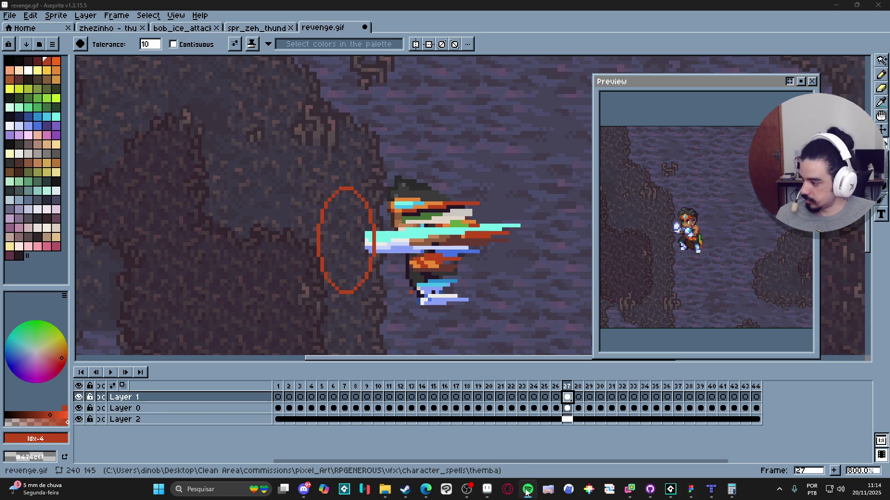
# Step: Set the frame 27 Layer 1 cel's opacity to 23%
pyautogui.doubleClick(568, 397)
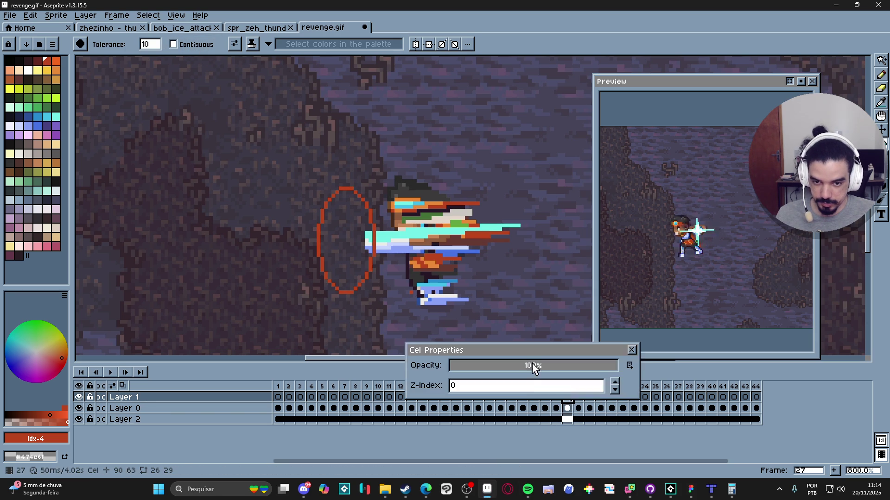
pyautogui.moveTo(507, 373); pyautogui.dragTo(490, 368)
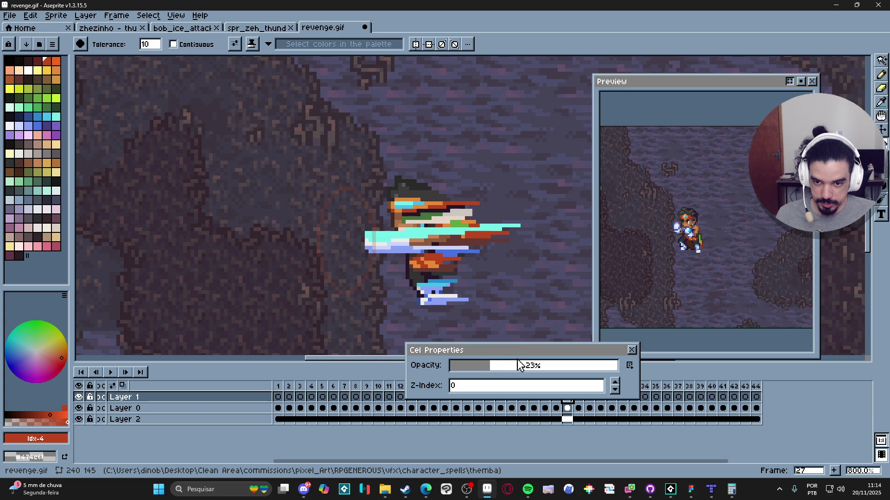
pyautogui.click(632, 350)
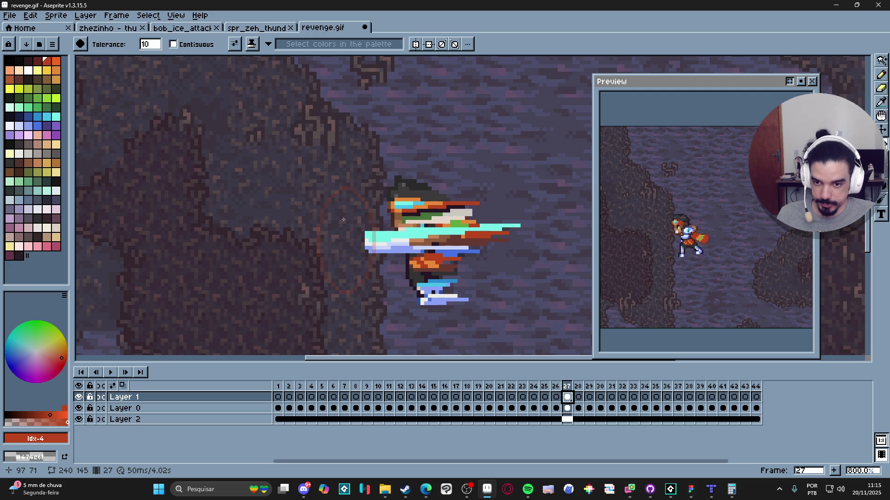
# Step: Add a new Layer 3 and pick white for the Pencil
pyautogui.hotkey('shift', 'n')
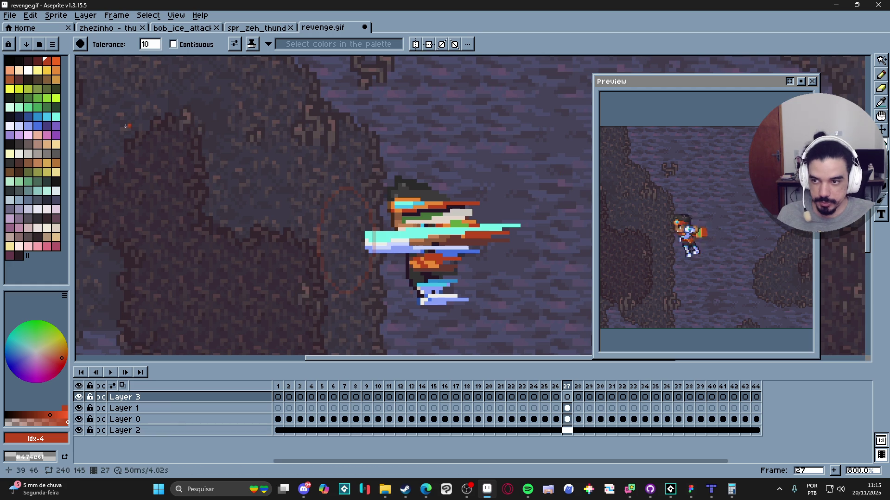
pyautogui.click(28, 74)
pyautogui.press('b')
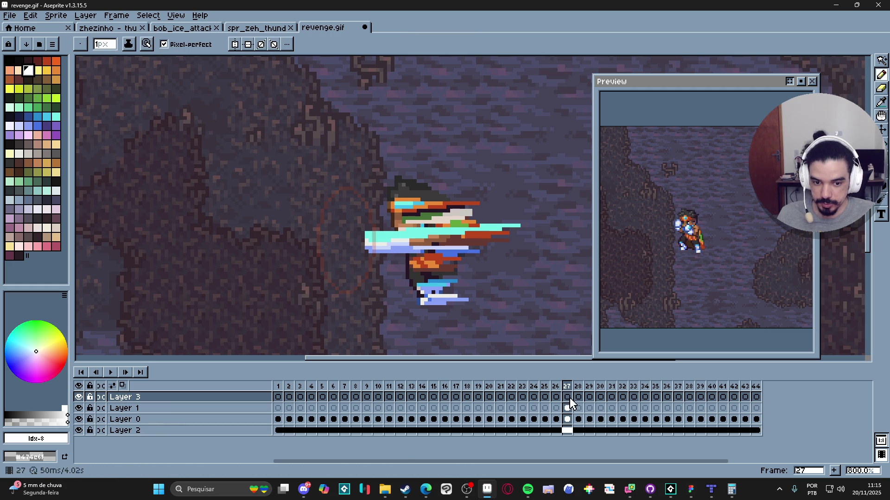
# Step: Rotate the faint Layer 1 ellipse to about -25.6°, nudge it toward the punch, and return to Layer 3
pyautogui.click(567, 408)
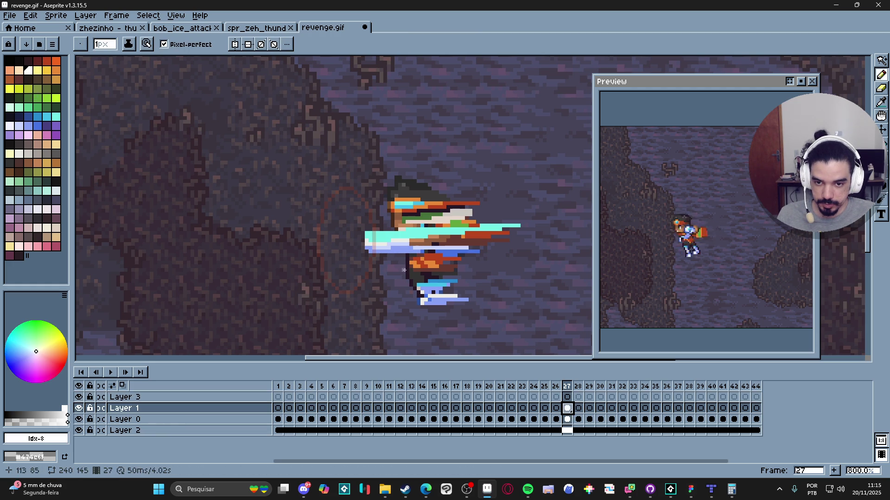
pyautogui.press('m')
pyautogui.moveTo(314, 185); pyautogui.dragTo(415, 296)
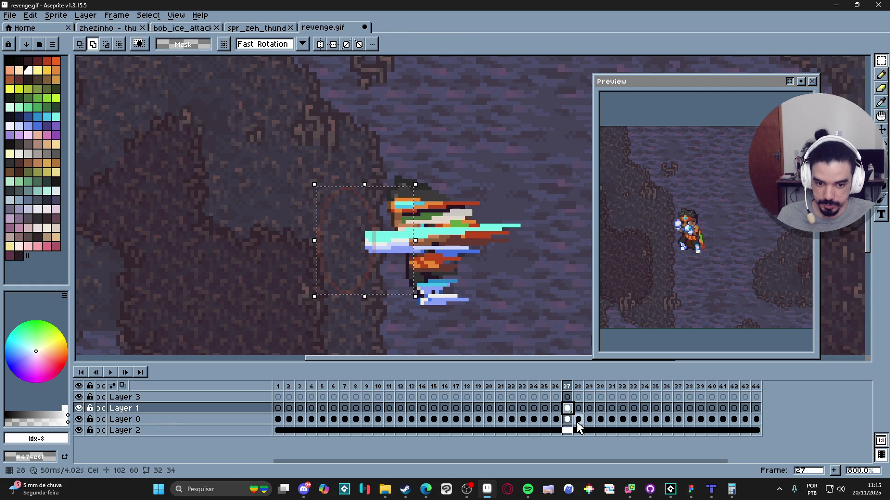
pyautogui.moveTo(420, 179); pyautogui.dragTo(448, 217)
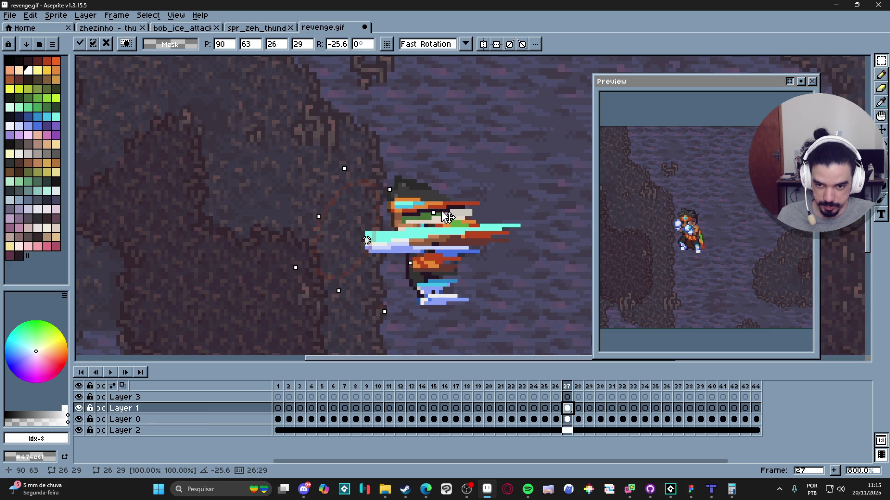
pyautogui.moveTo(382, 274); pyautogui.dragTo(392, 281)
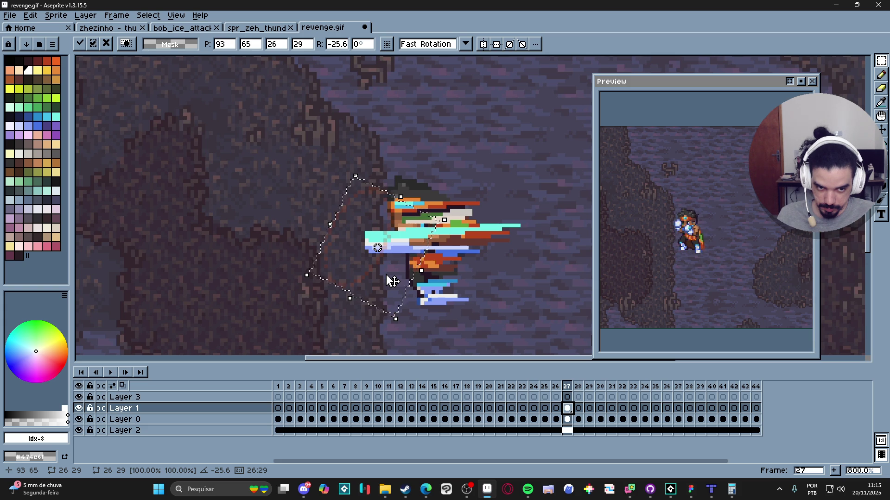
pyautogui.hotkey('ctrl', 'd')
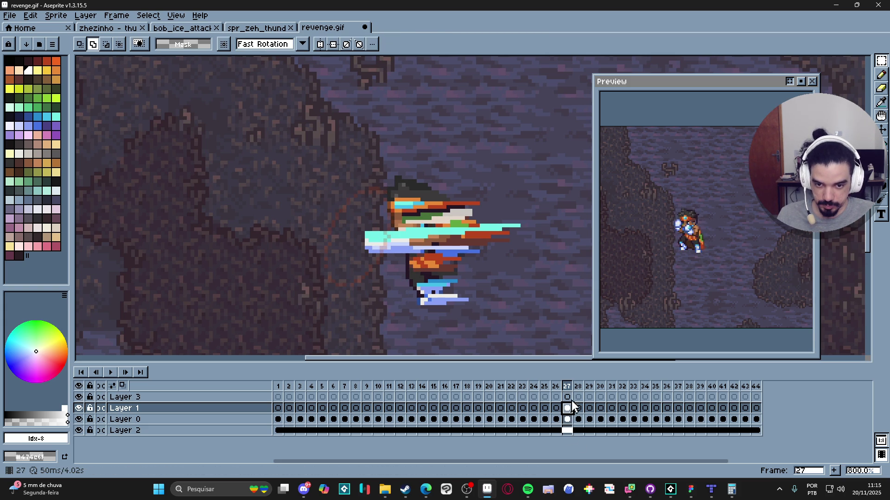
pyautogui.click(571, 396)
# Step: Outline a white pointed blade near the character's head with straight pencil lines
pyautogui.press('b')
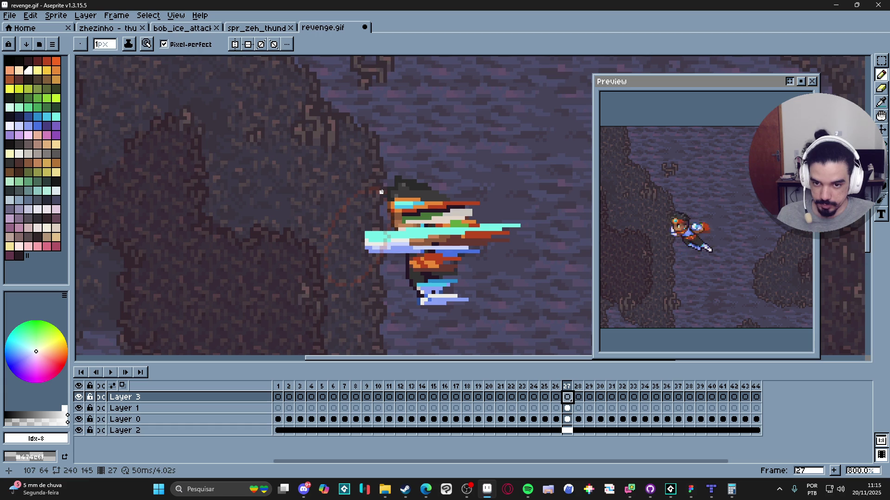
pyautogui.moveTo(381, 192)
pyautogui.mouseDown()
pyautogui.moveTo(429, 125)
pyautogui.moveTo(418, 116)
pyautogui.moveTo(433, 114)
pyautogui.mouseUp()
pyautogui.keyDown('shift'); pyautogui.click(434, 114); pyautogui.keyUp('shift')
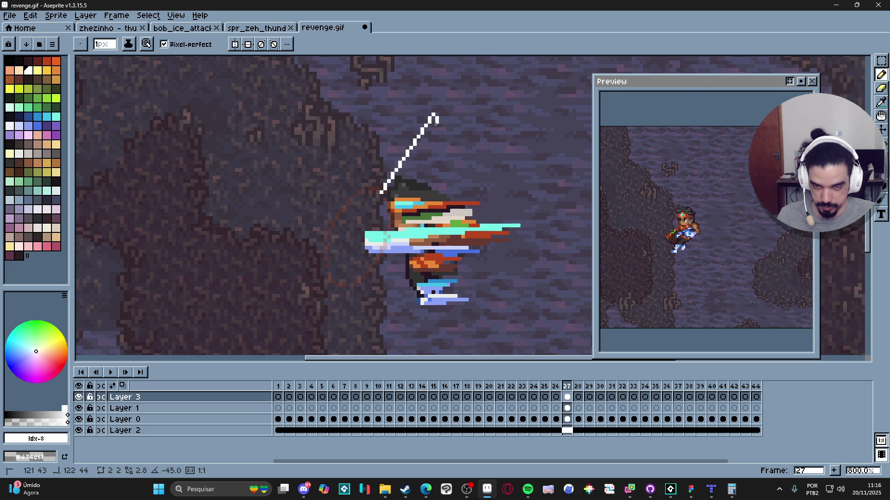
pyautogui.keyDown('shift'); pyautogui.click(389, 202); pyautogui.keyUp('shift')
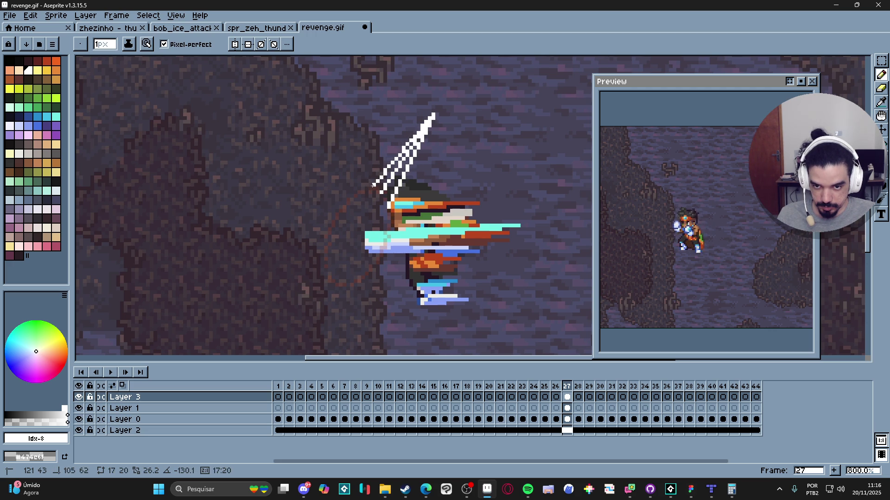
pyautogui.keyDown('shift'); pyautogui.click(374, 185); pyautogui.keyUp('shift')
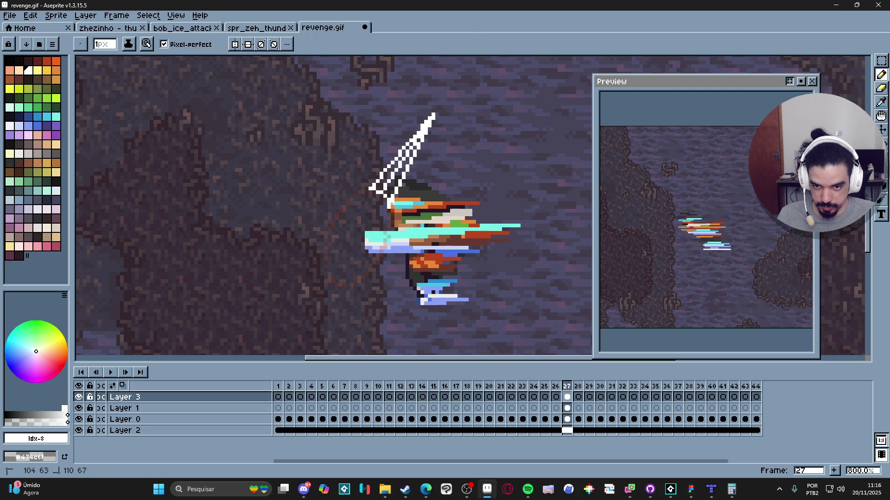
# Step: Fill the blade outline solid white with the Paint Bucket
pyautogui.press('g')
pyautogui.click(387, 167)
pyautogui.hotkey('ctrl', 'z')
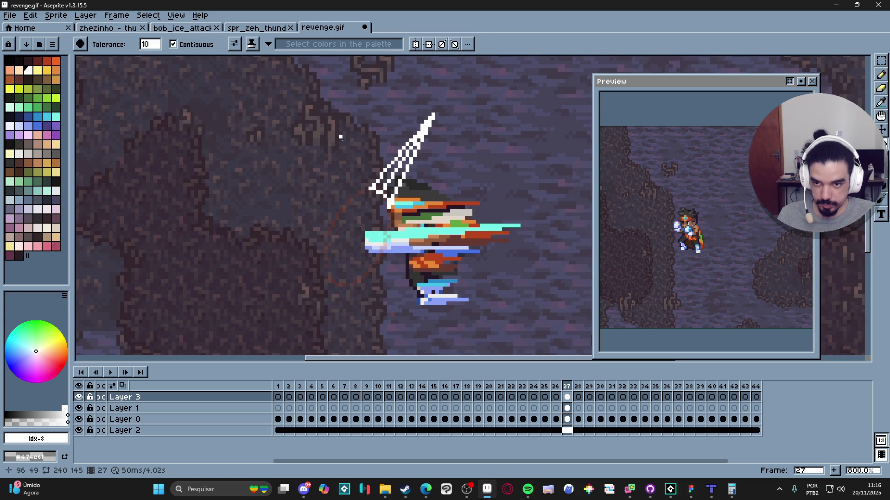
pyautogui.click(395, 177)
pyautogui.click(386, 182)
# Step: Add a white streak for the slash's left arm below the fist and touch it up
pyautogui.press('b')
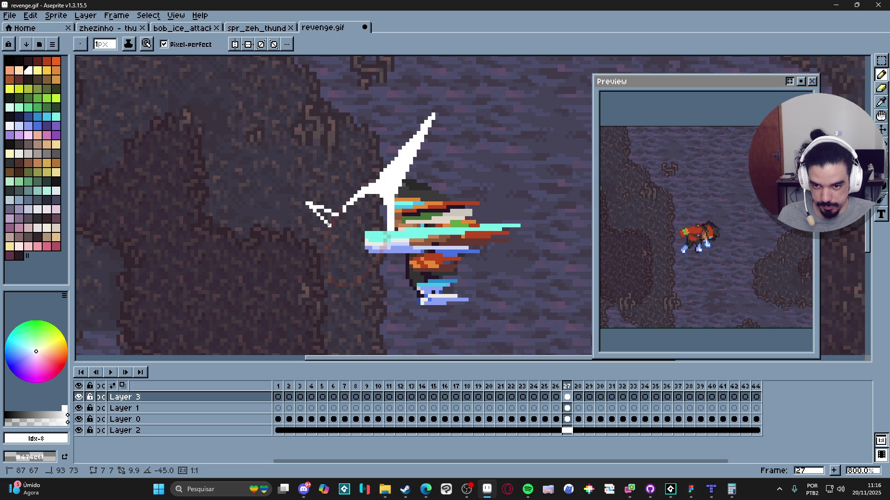
pyautogui.keyDown('shift'); pyautogui.click(328, 224); pyautogui.keyUp('shift')
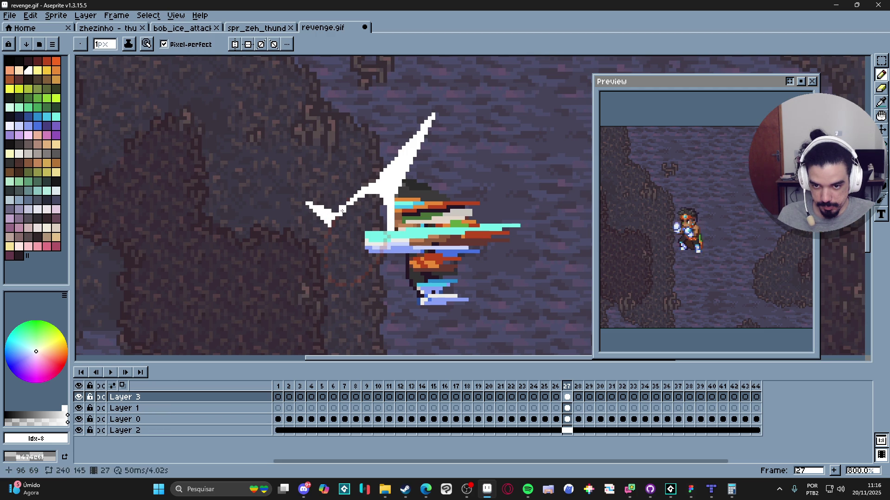
pyautogui.press('e')
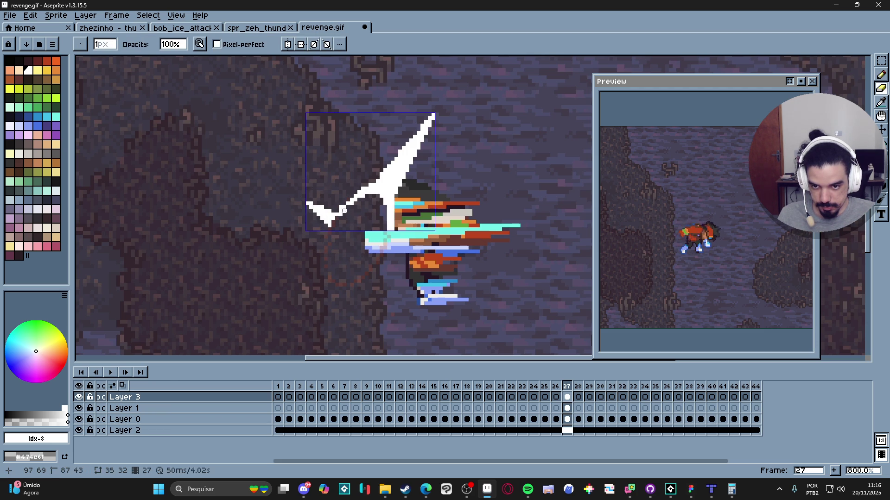
pyautogui.press('b')
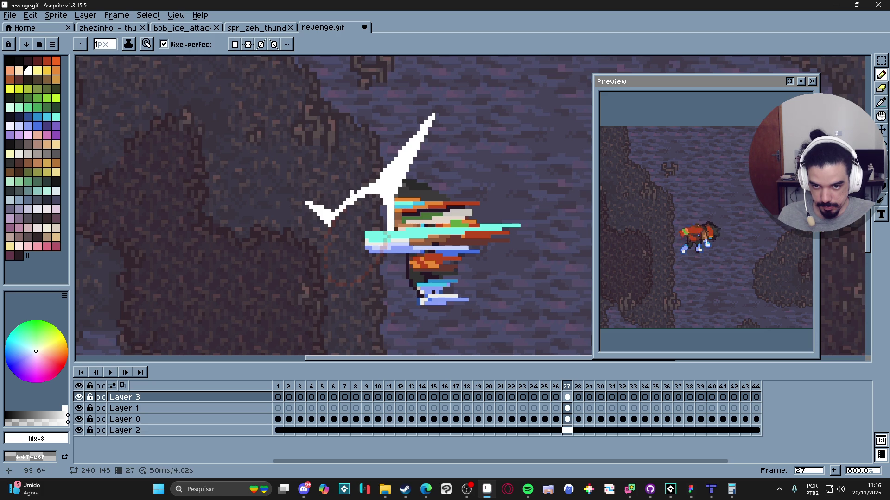
pyautogui.moveTo(329, 229); pyautogui.dragTo(328, 193)
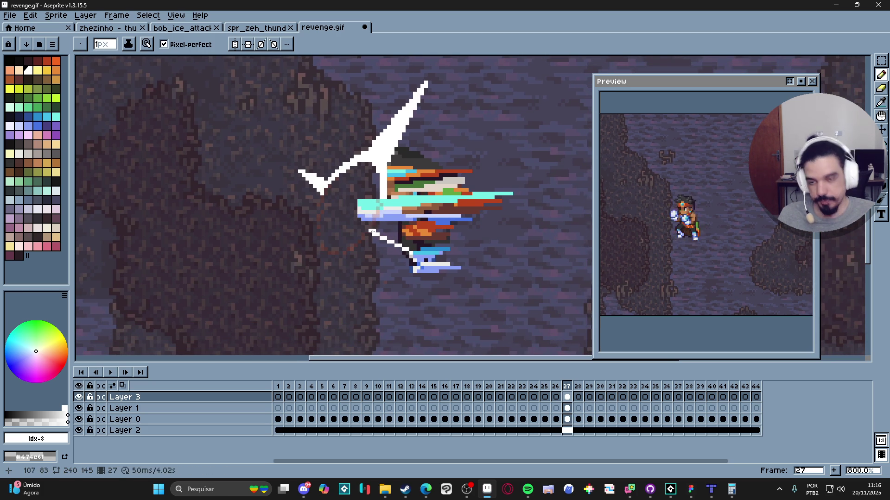
pyautogui.scroll(-1, 372, 232)
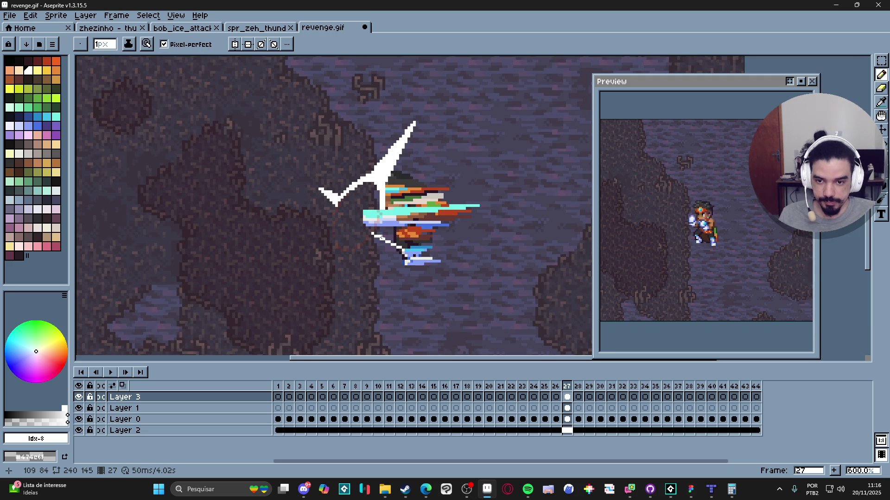
pyautogui.scroll(4, 382, 238)
pyautogui.scroll(-3, 351, 244)
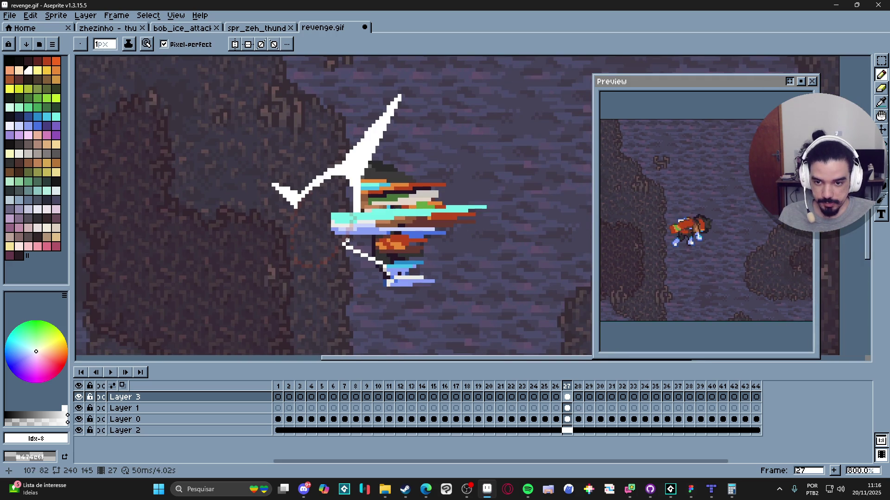
# Step: Draw a thin white curve joining the lower streak to the fist, cleaning stray pixels with the Eraser
pyautogui.press('shift')
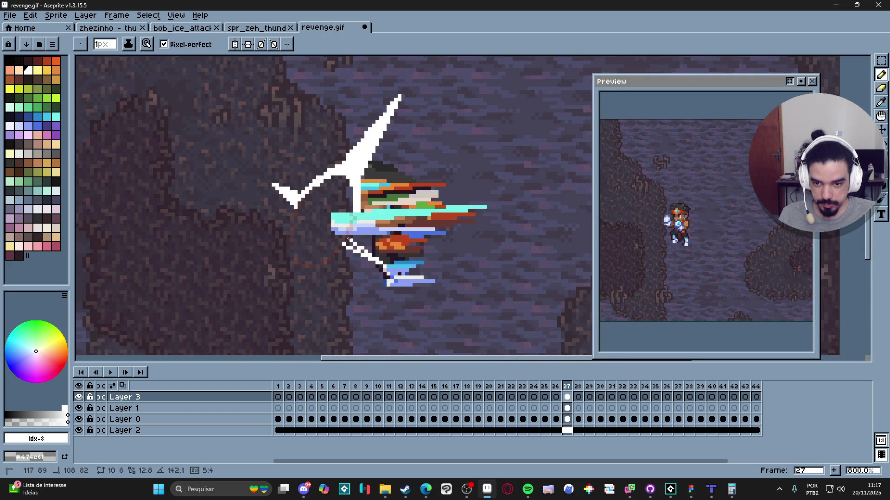
pyautogui.click(385, 264)
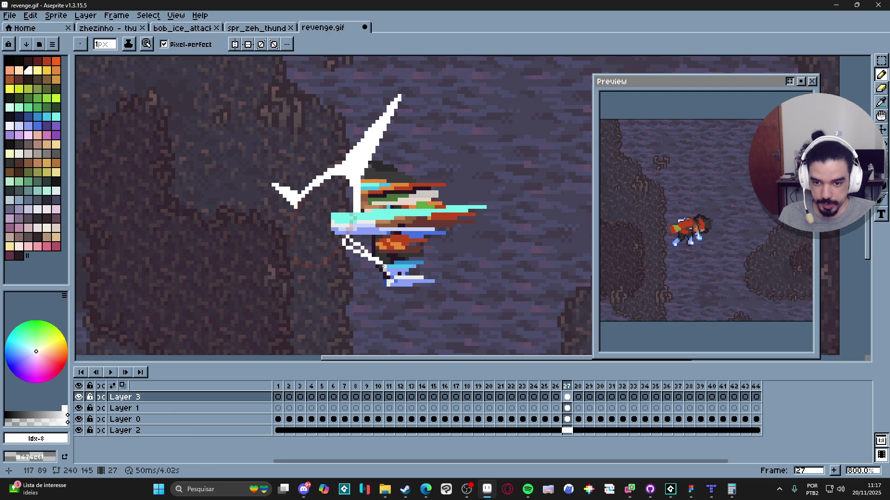
pyautogui.keyDown('shift'); pyautogui.click(343, 250); pyautogui.keyUp('shift')
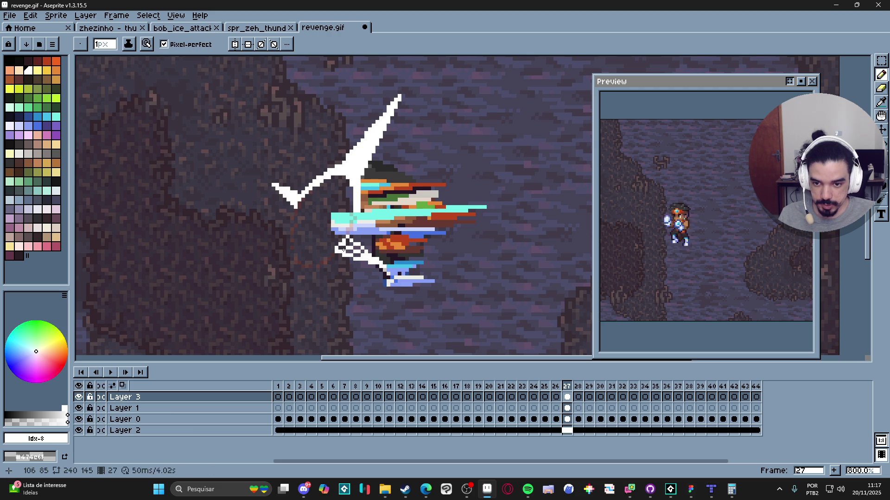
pyautogui.press('shift')
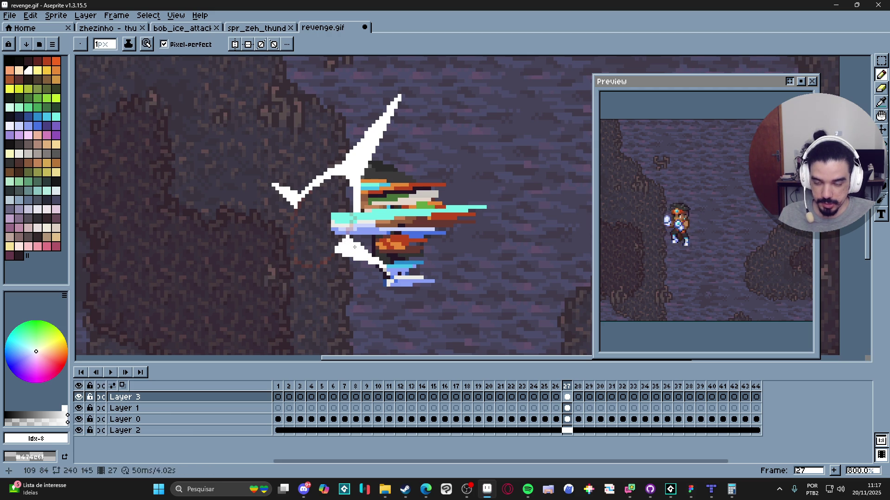
pyautogui.press('e')
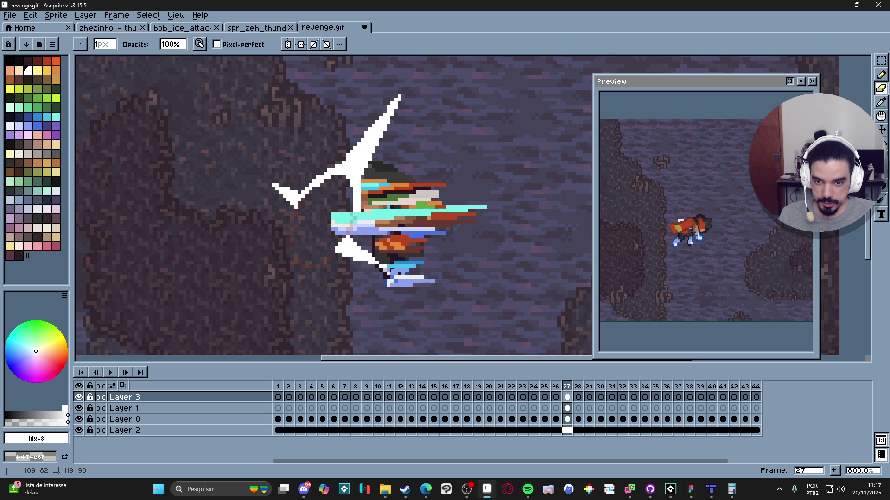
pyautogui.press('b')
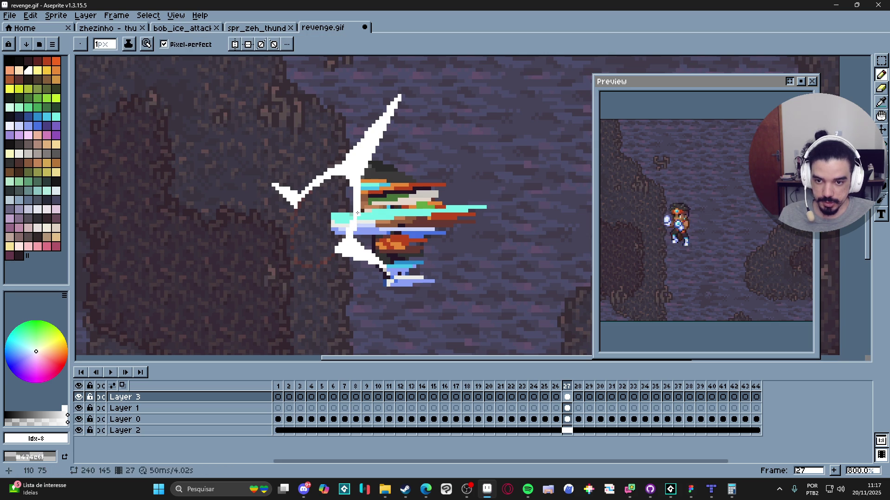
pyautogui.press('e')
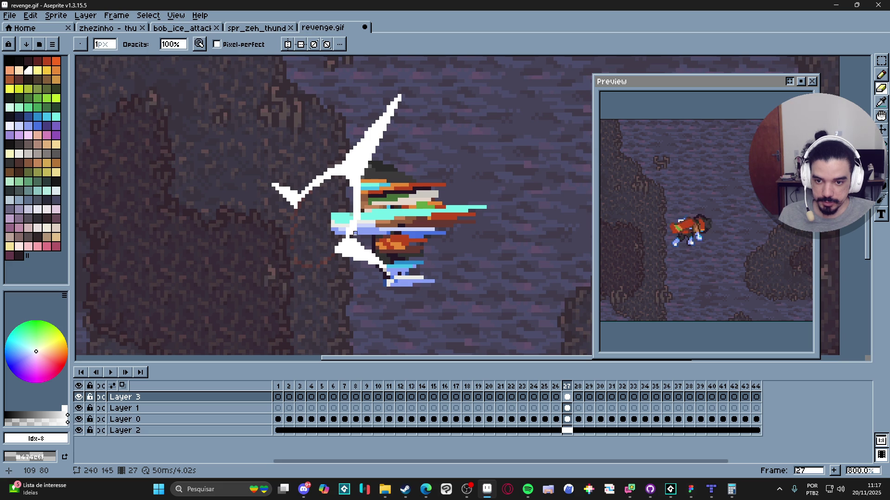
pyautogui.press('b')
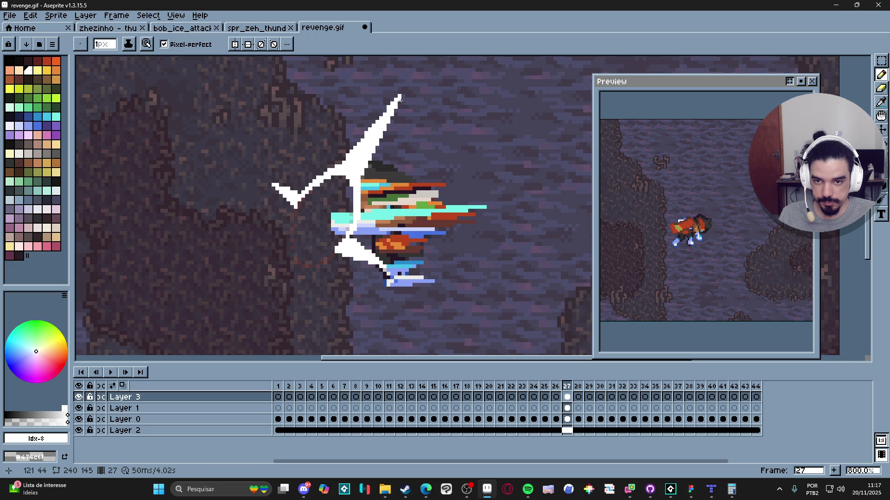
# Step: Draw a 45° white spike line down-left from the starburst and fill it with white pixels
pyautogui.keyDown('shift'); pyautogui.click(259, 311); pyautogui.keyUp('shift')
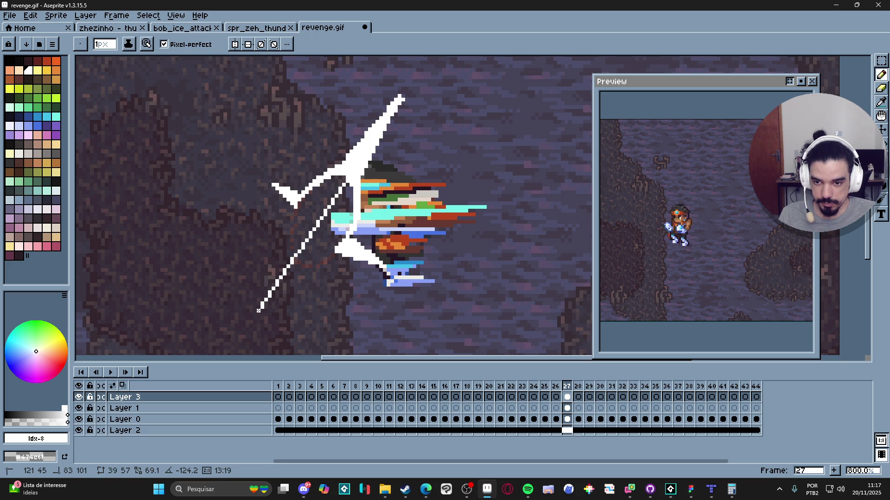
pyautogui.hotkey('ctrl', 'z')
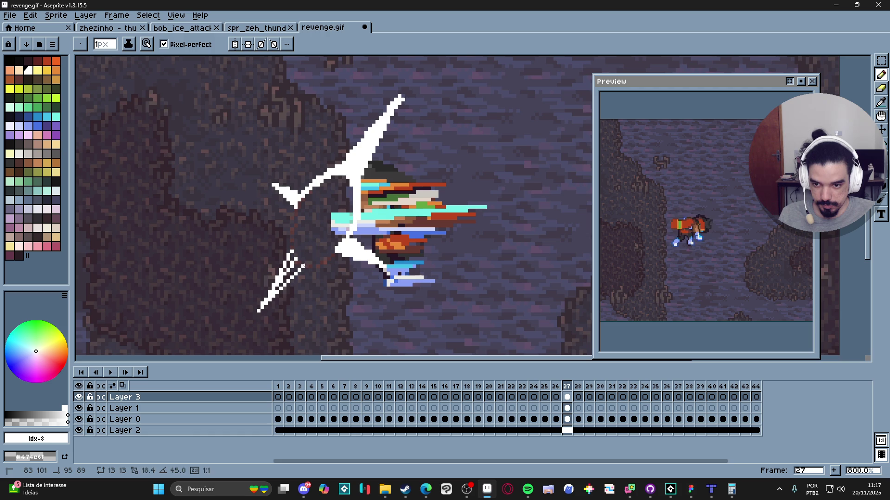
pyautogui.click(303, 265)
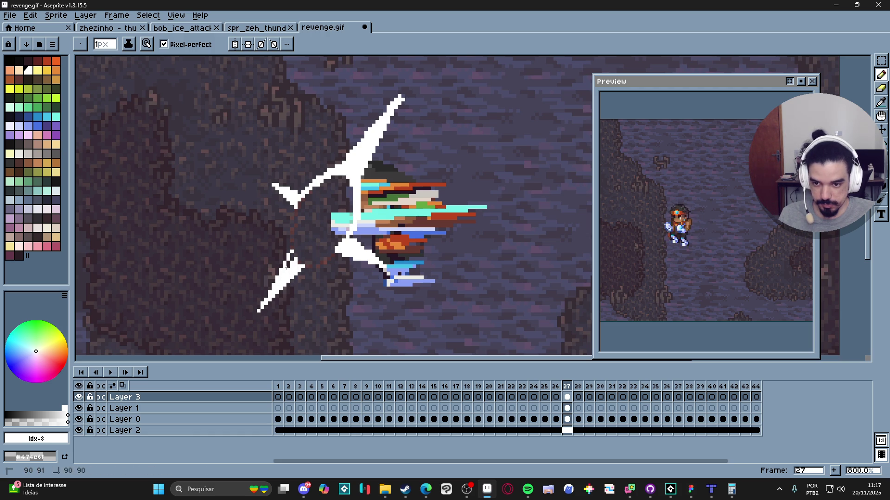
pyautogui.moveTo(292, 261); pyautogui.dragTo(284, 270)
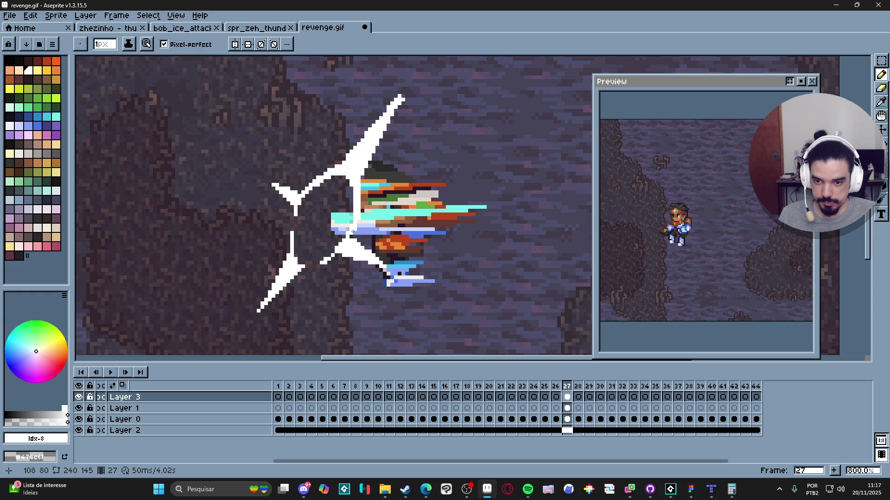
pyautogui.press('e')
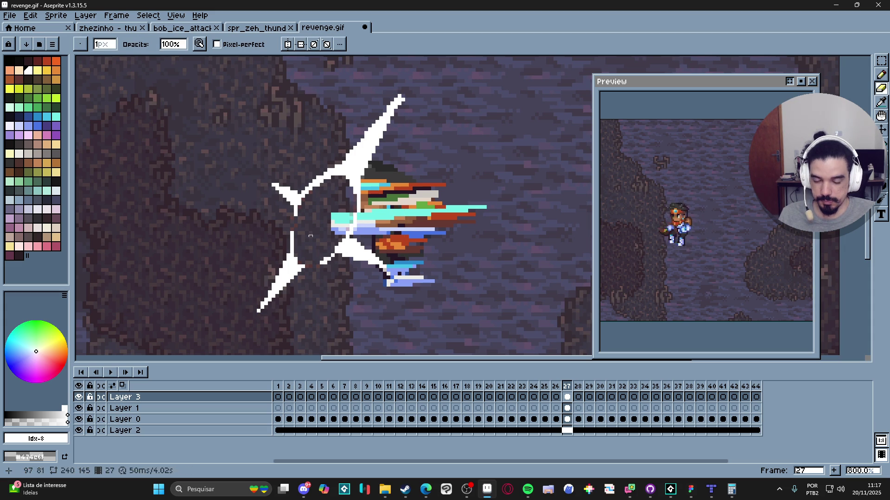
pyautogui.press('b')
pyautogui.scroll(2, 289, 241)
pyautogui.scroll(-2, 288, 241)
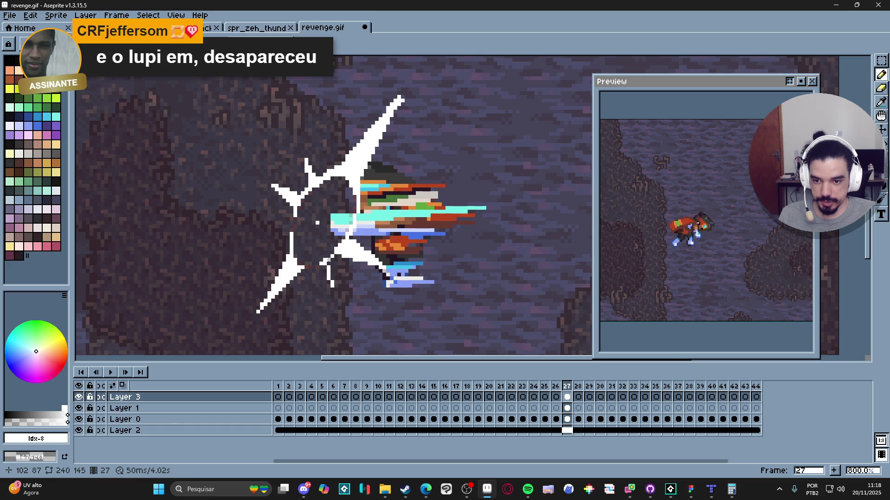
# Step: Thicken the thin lower line into a solid spike and add white pixels near the centre and lower-left spike
pyautogui.moveTo(330, 260); pyautogui.dragTo(335, 279)
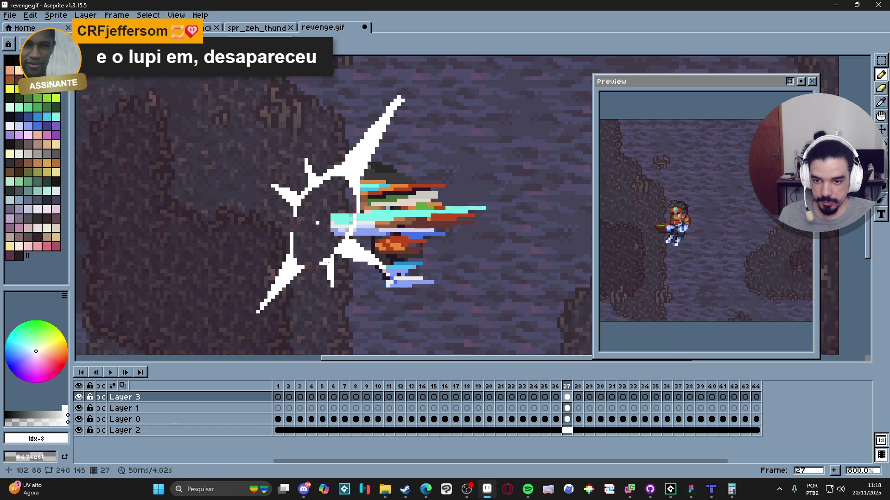
pyautogui.click(316, 223)
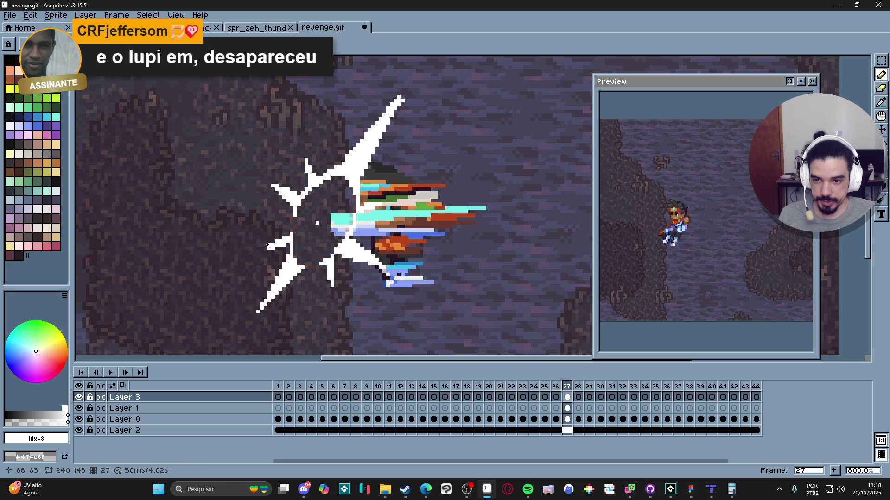
pyautogui.click(266, 247)
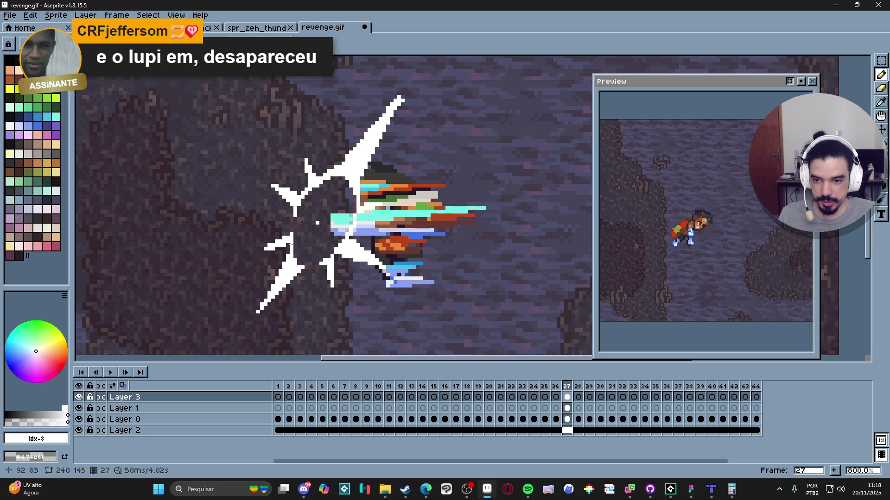
pyautogui.click(287, 251)
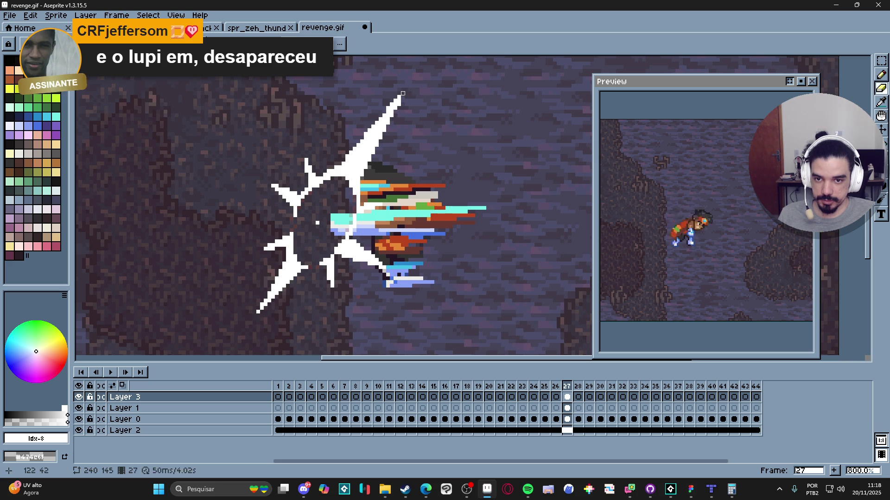
# Step: Zoom in to check the starburst and undo the last erase
pyautogui.scroll(-3, 402, 150)
pyautogui.scroll(4, 390, 179)
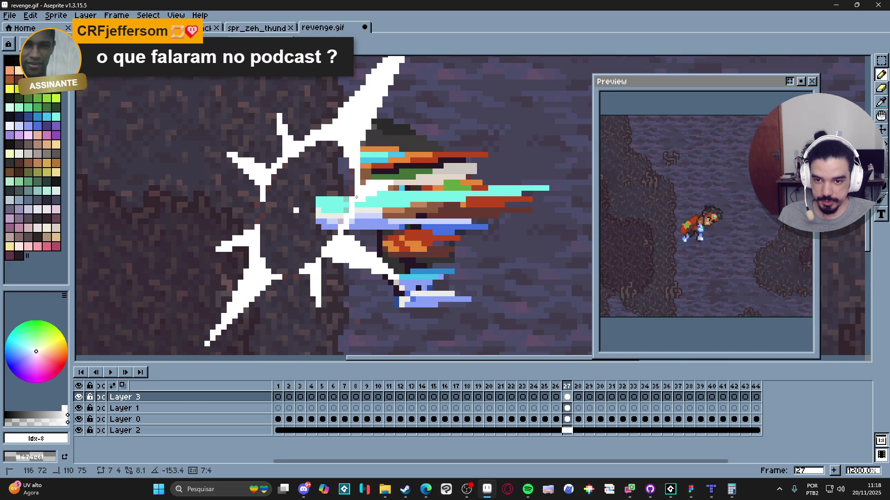
pyautogui.scroll(-4, 360, 222)
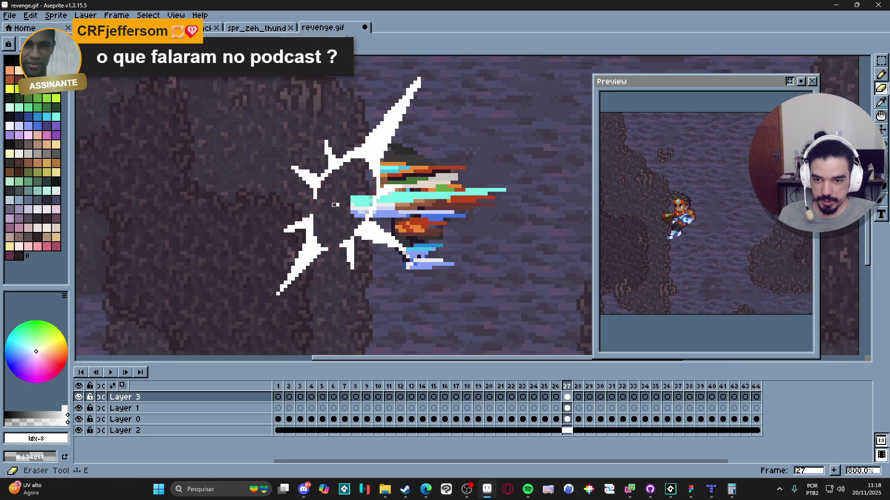
pyautogui.scroll(-2, 366, 247)
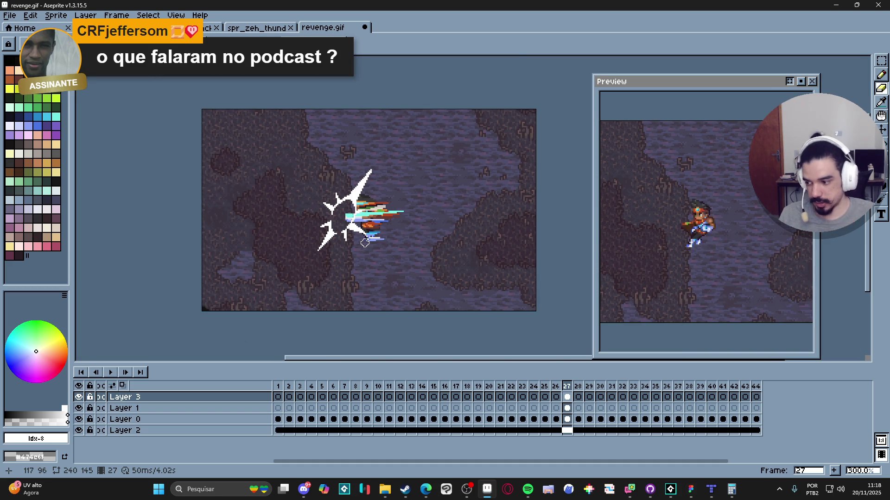
pyautogui.scroll(2, 356, 200)
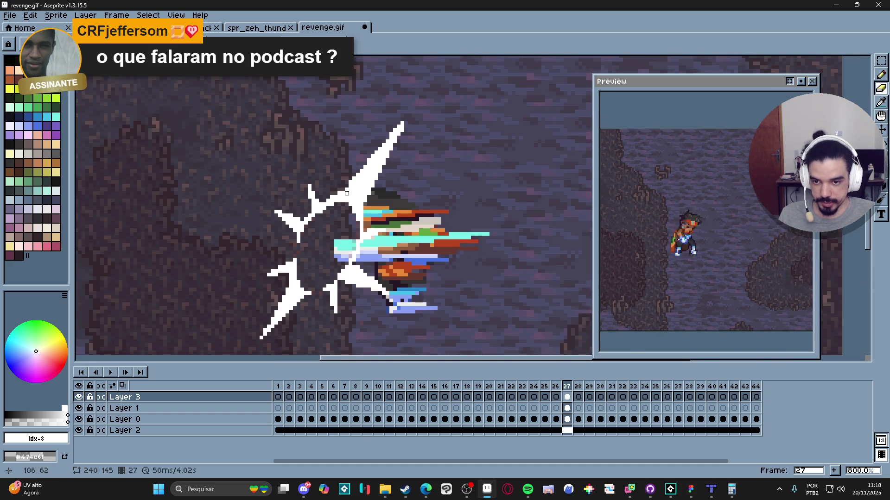
pyautogui.scroll(5, 350, 190)
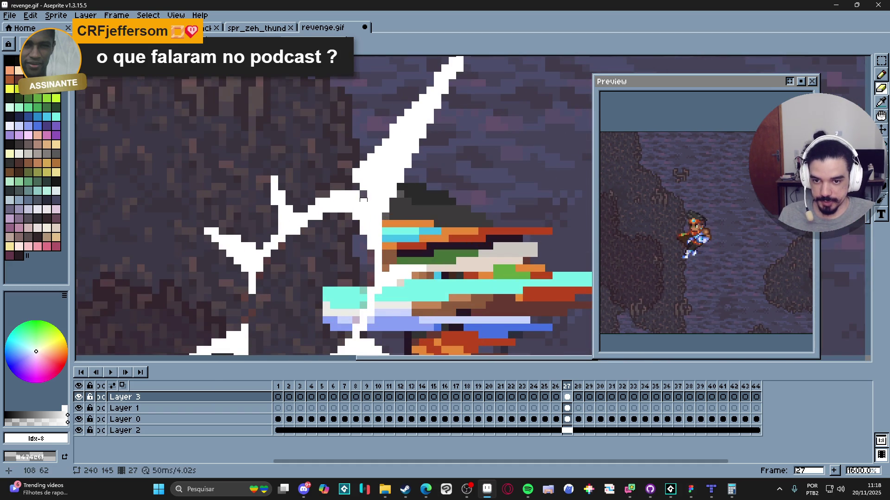
pyautogui.scroll(-4, 363, 199)
pyautogui.hotkey('ctrl', 'z')
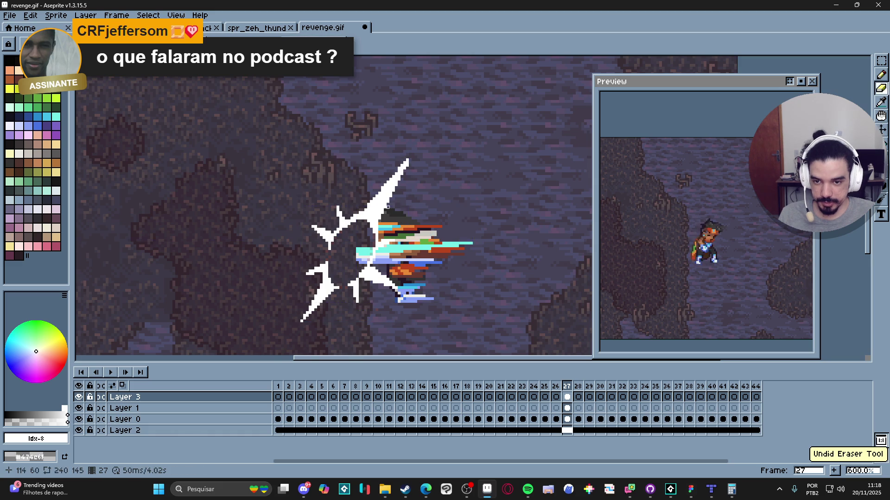
pyautogui.press('b')
pyautogui.scroll(3, 366, 205)
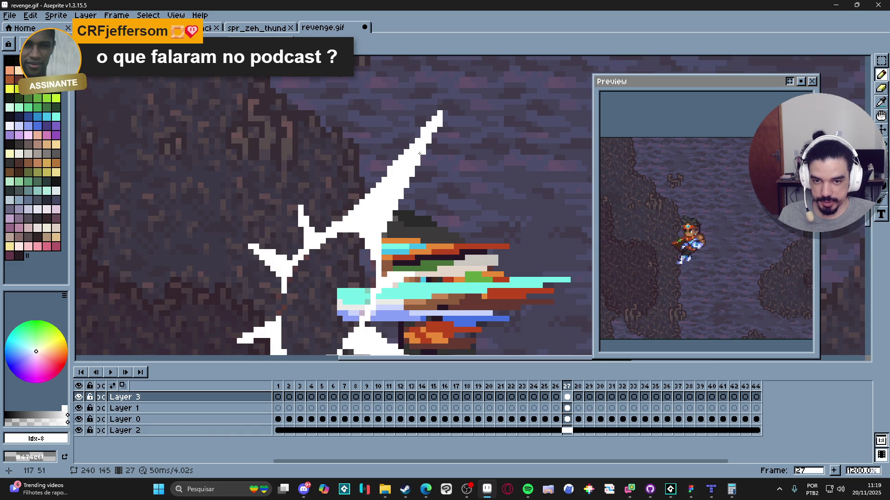
pyautogui.scroll(-5, 438, 115)
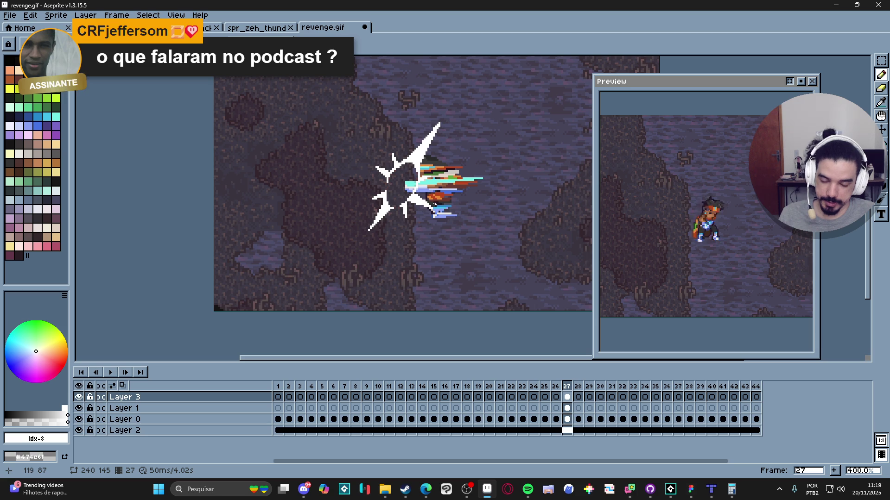
# Step: Review the Pinterest Hit pin and punch impact vfx gif results, then minimize Edge and Aseprite to show GameMaker
pyautogui.moveTo(425, 489)
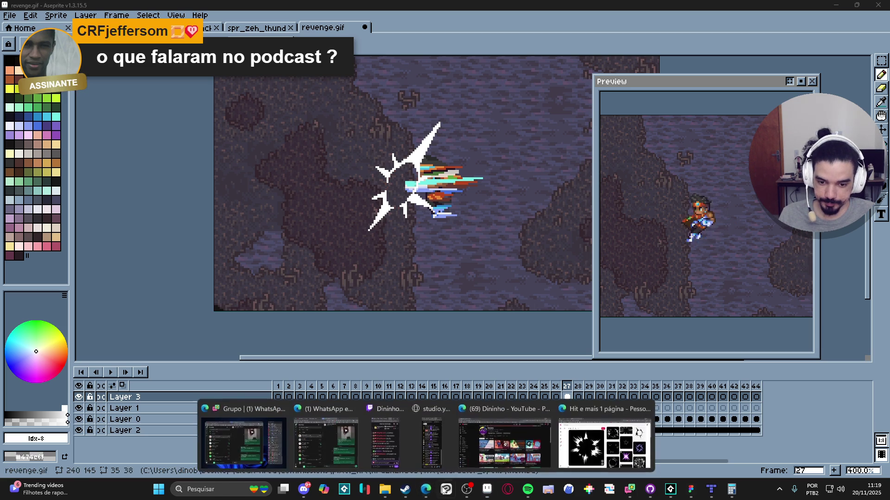
pyautogui.click(612, 431)
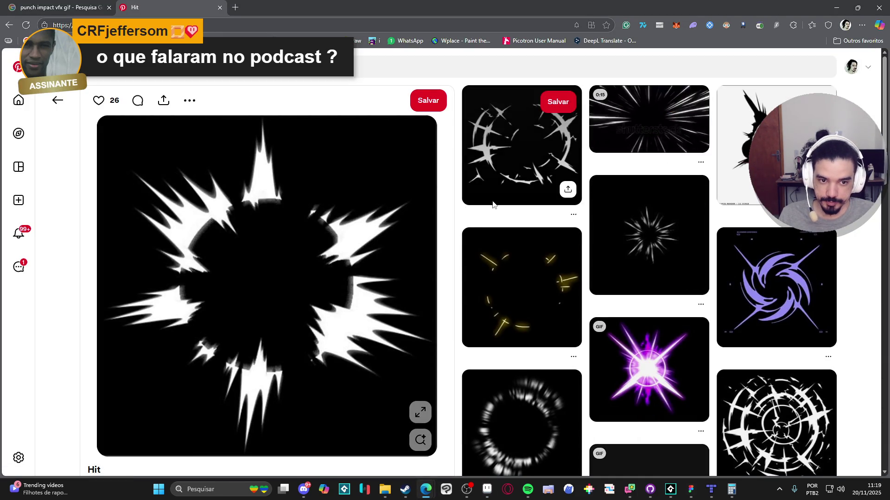
pyautogui.click(67, 4)
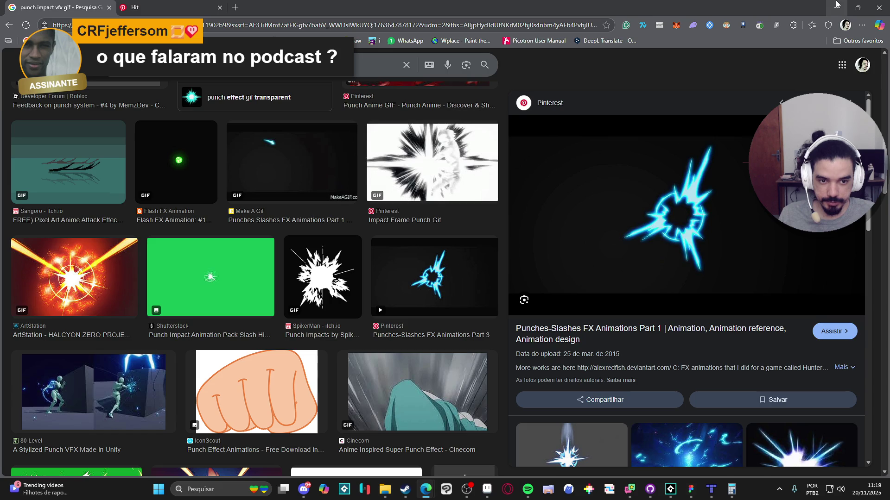
pyautogui.click(836, 4)
pyautogui.click(837, 4)
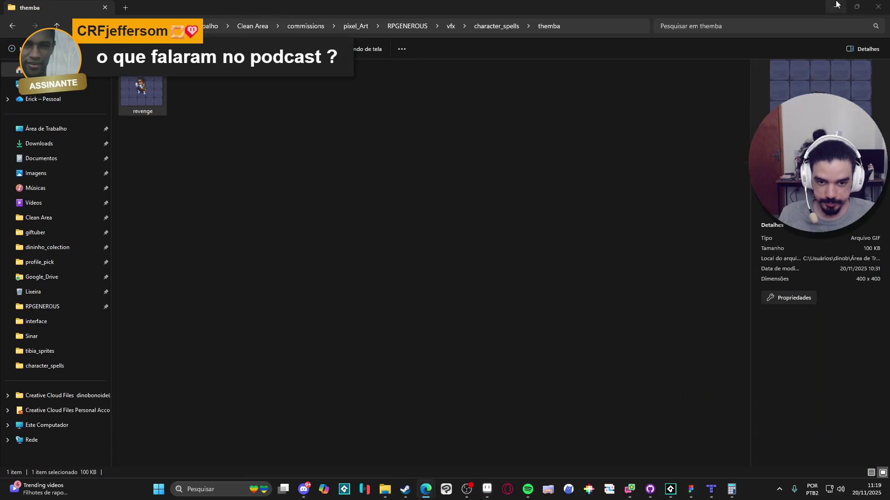
pyautogui.click(670, 490)
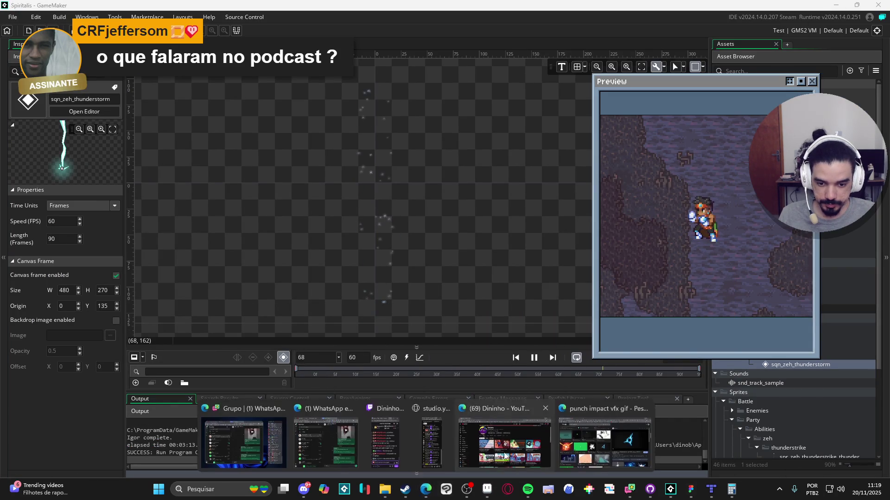
# Step: Briefly reopen and minimize Edge, then bring the GameMaker editor above the game preview
pyautogui.click(426, 490)
pyautogui.click(426, 489)
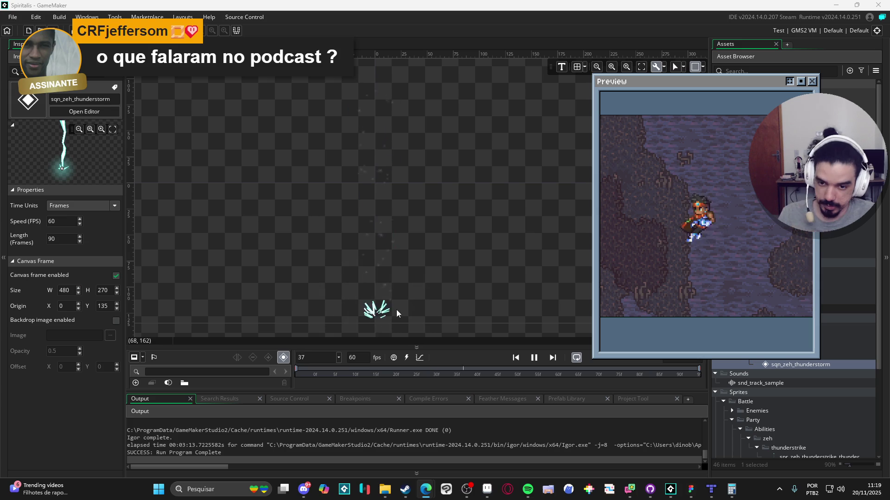
pyautogui.click(424, 323)
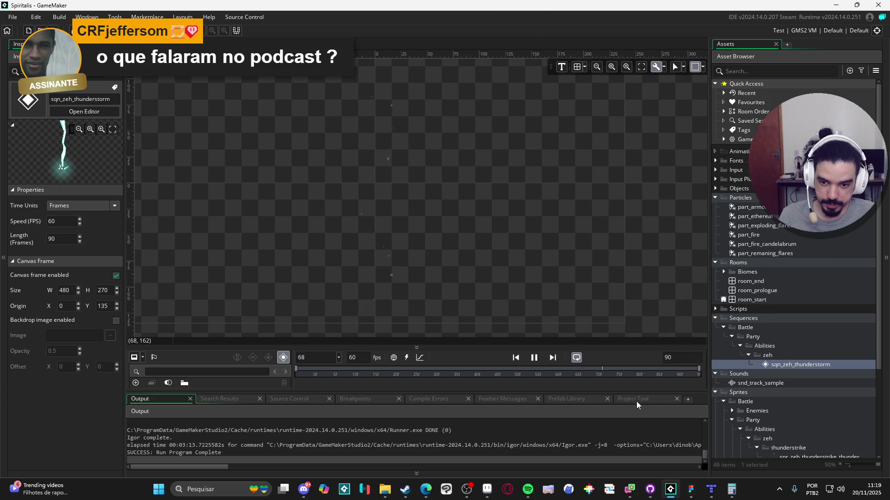